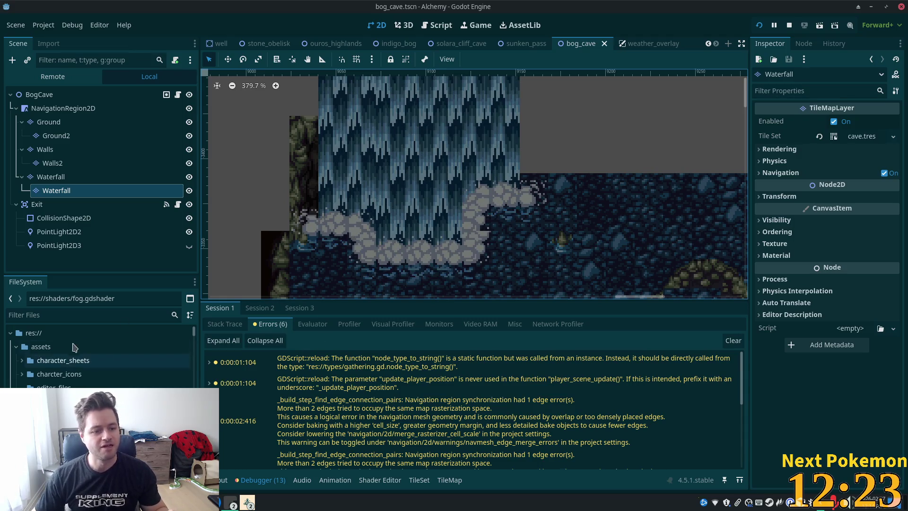
# Select the Waterfall layer and the column of waterfall animation tiles in the TileSet atlas.
pyautogui.click(50, 177)
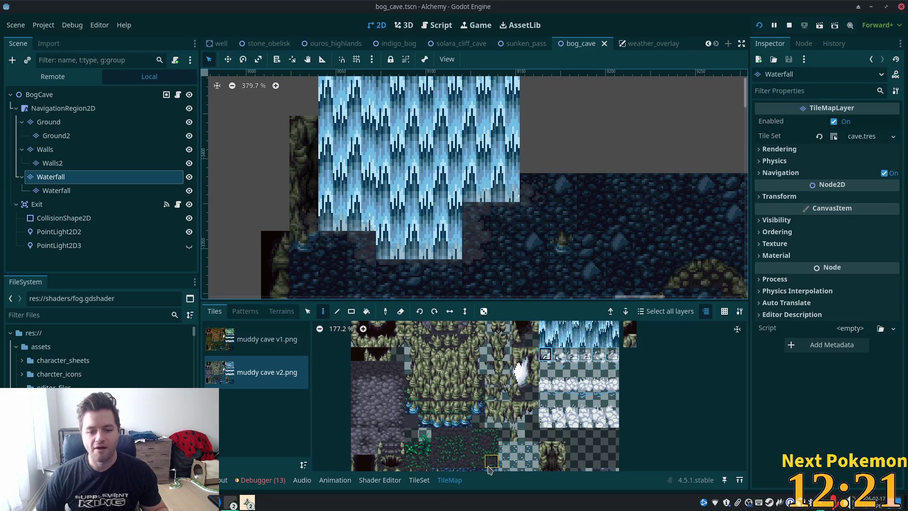
pyautogui.scroll(1, 321, 343)
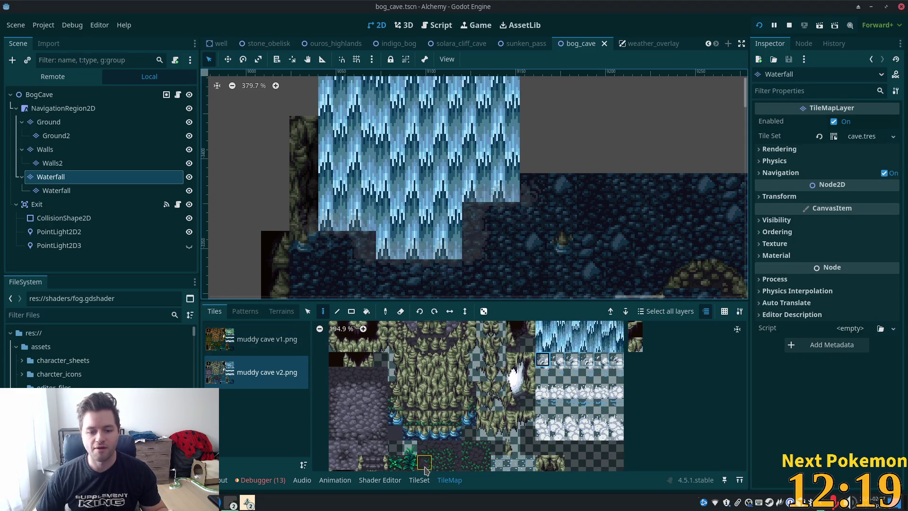
pyautogui.click(419, 480)
pyautogui.moveTo(536, 352); pyautogui.dragTo(549, 441)
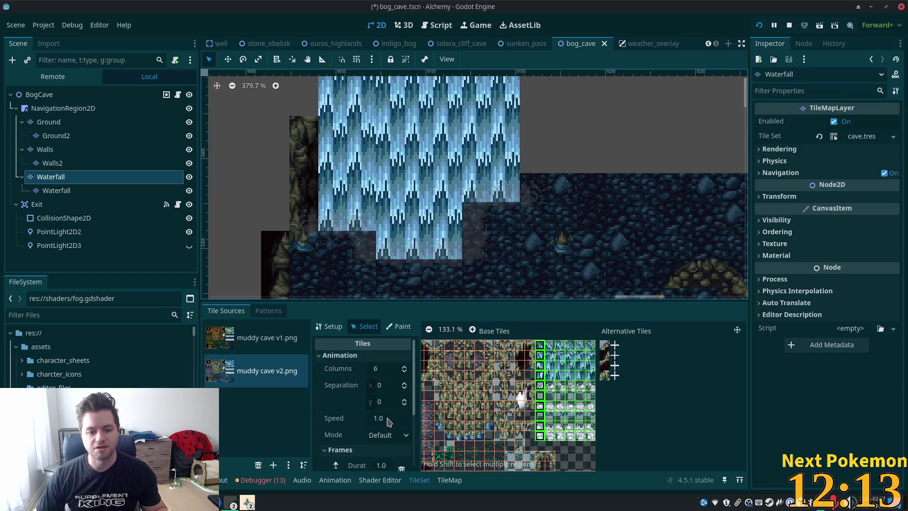
# Set the waterfall tile animation speed to 2.0 and save the bog_cave scene.
pyautogui.click(393, 418)
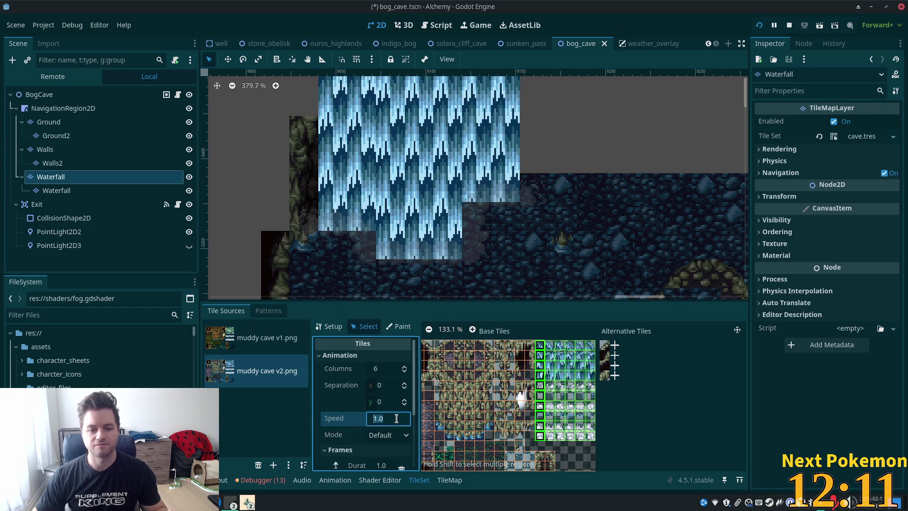
pyautogui.write('2.0')
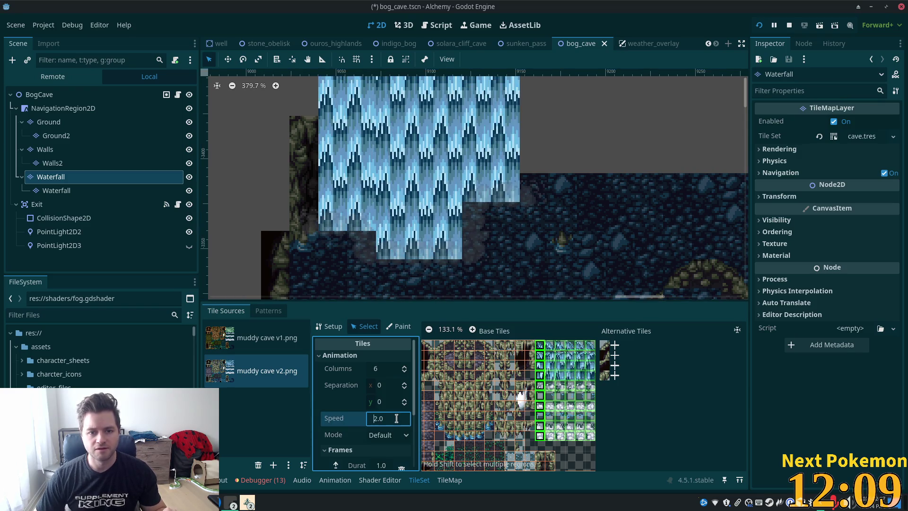
pyautogui.hotkey('ctrl', 's')
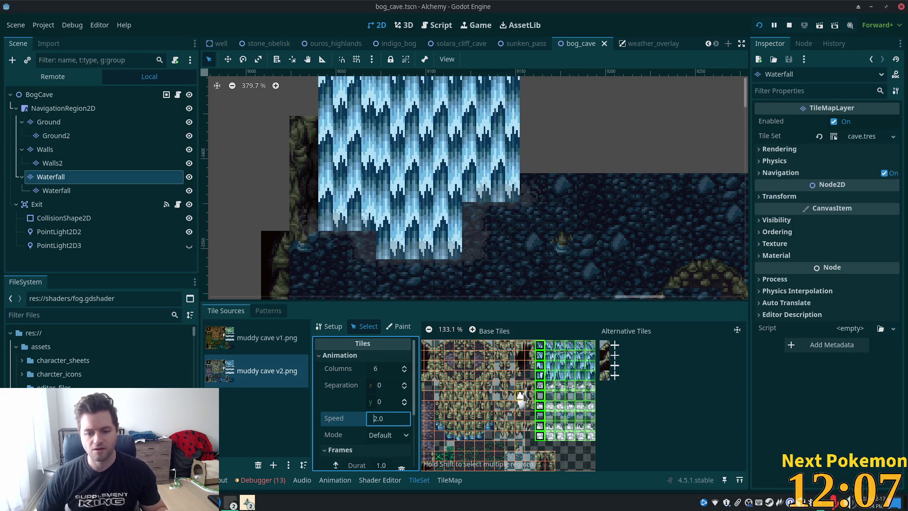
pyautogui.scroll(-2, 524, 385)
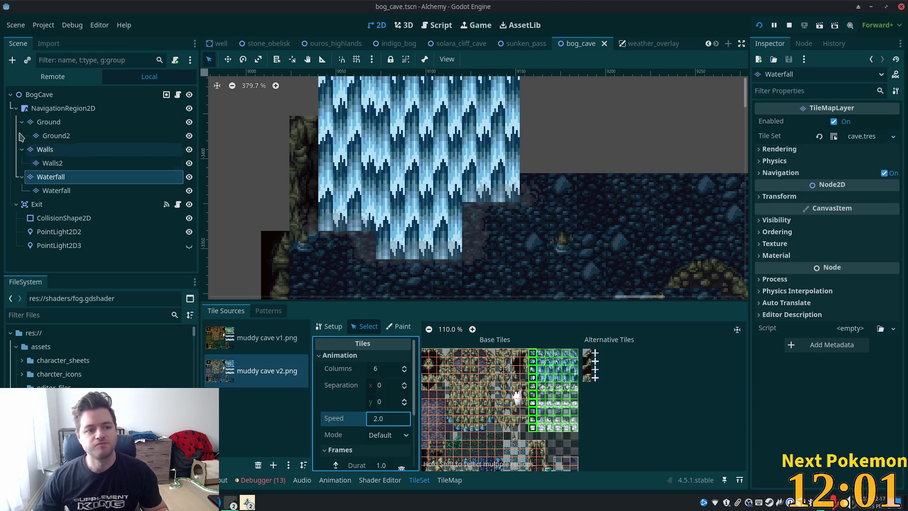
# On the Ground2 layer, paint a cave tile from the atlas onto the cave floor.
pyautogui.click(57, 135)
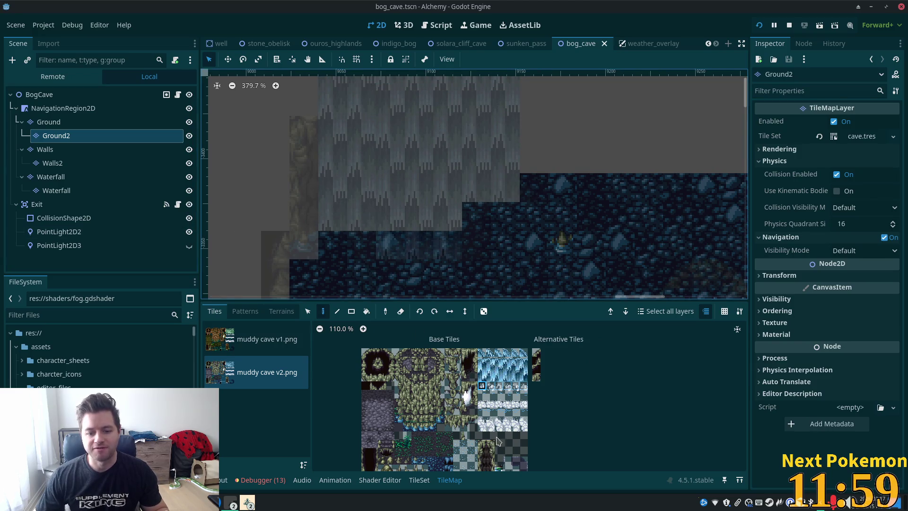
pyautogui.scroll(3, 493, 449)
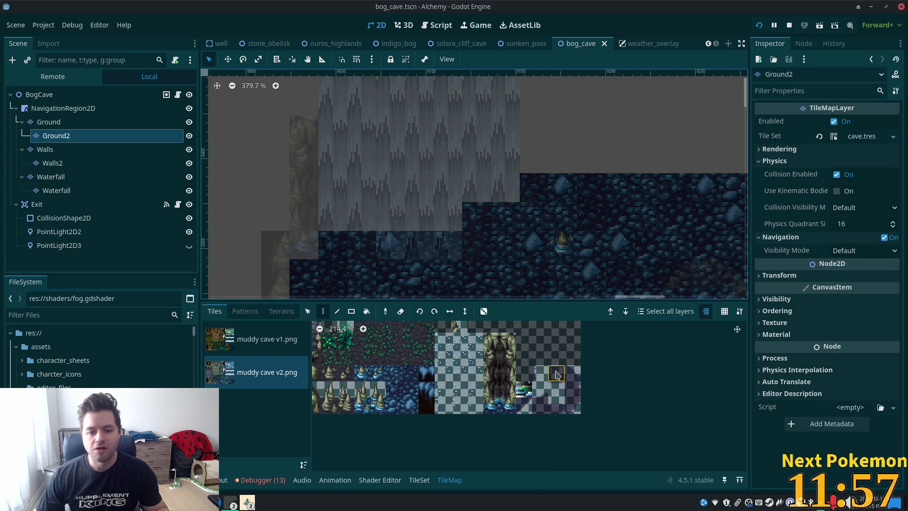
pyautogui.scroll(2, 525, 387)
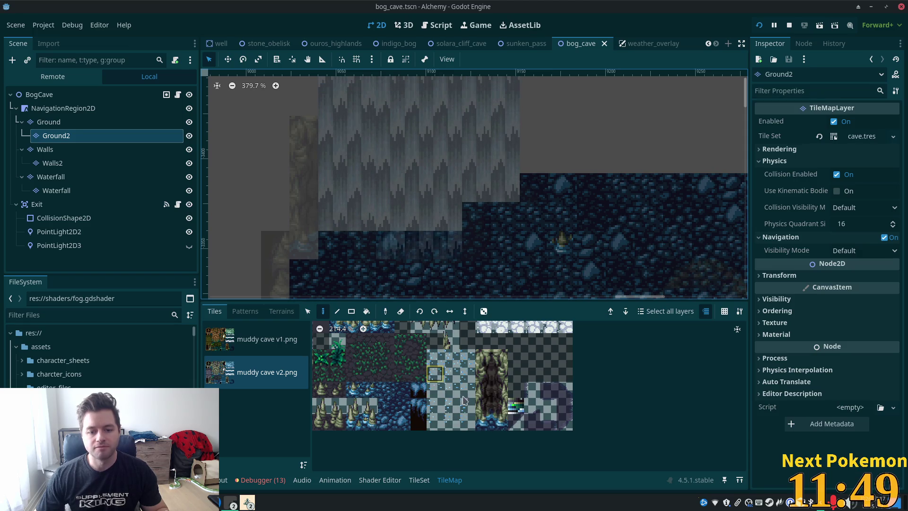
pyautogui.click(435, 390)
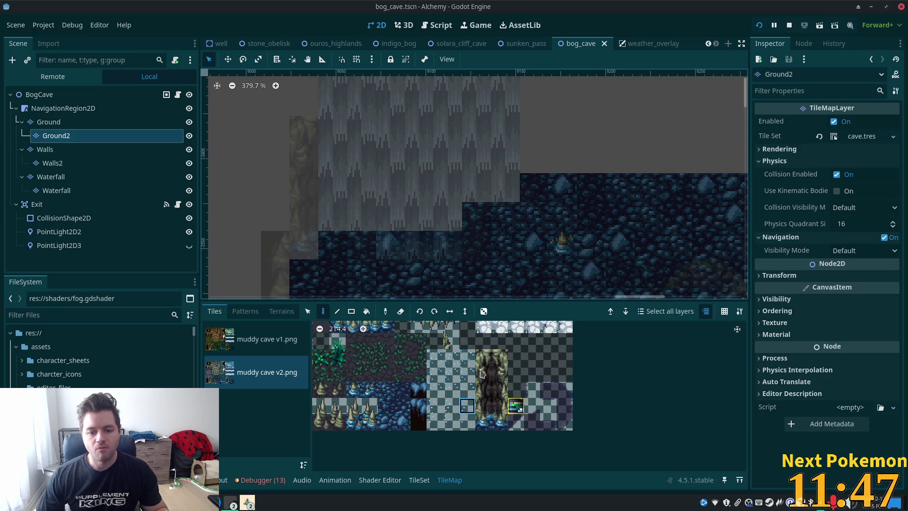
pyautogui.moveTo(348, 245); pyautogui.dragTo(338, 213)
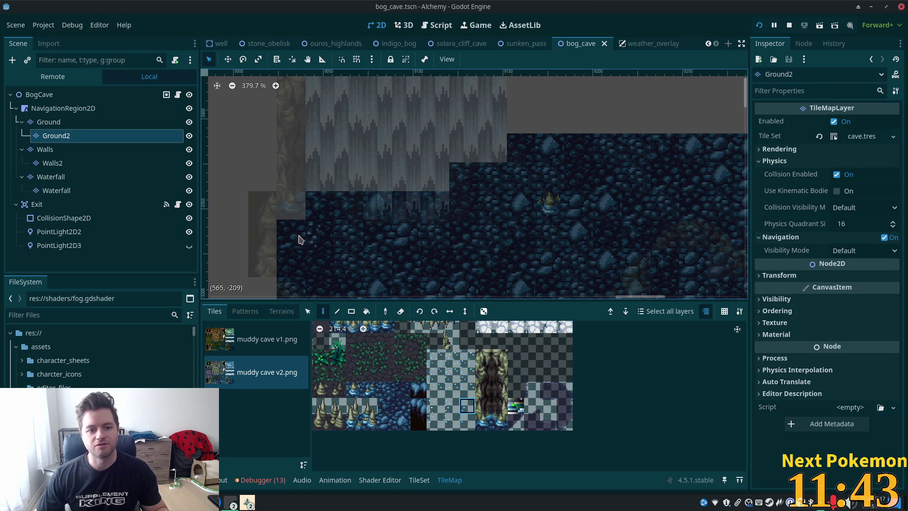
pyautogui.click(312, 247)
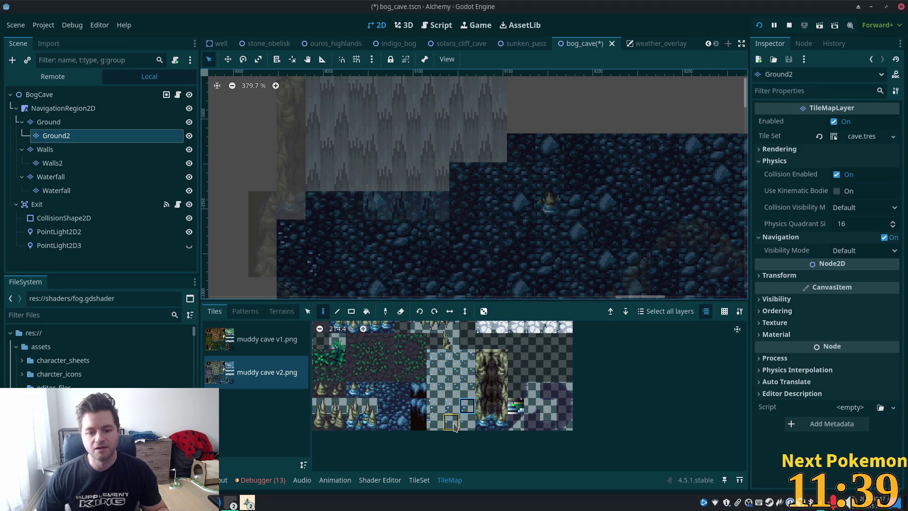
# Try several cave tiles in the atlas, settling on the dark cave fill tile.
pyautogui.click(371, 327)
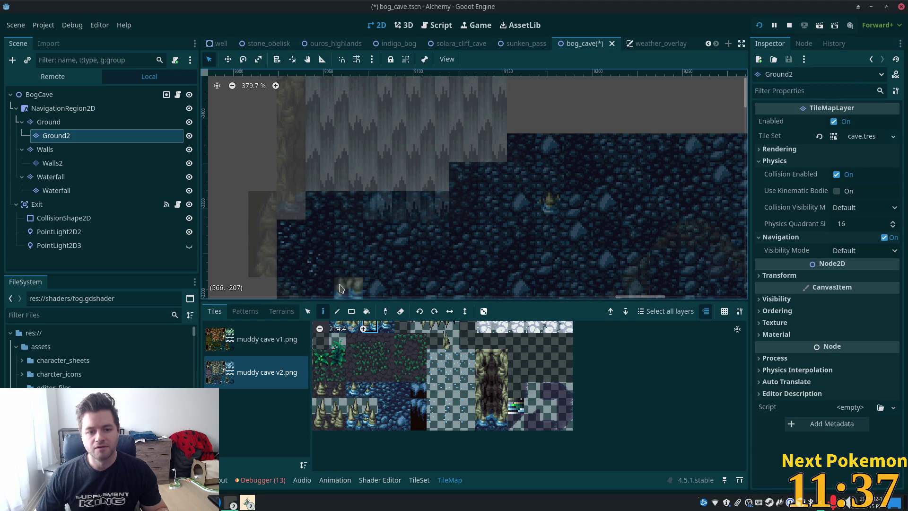
pyautogui.click(434, 422)
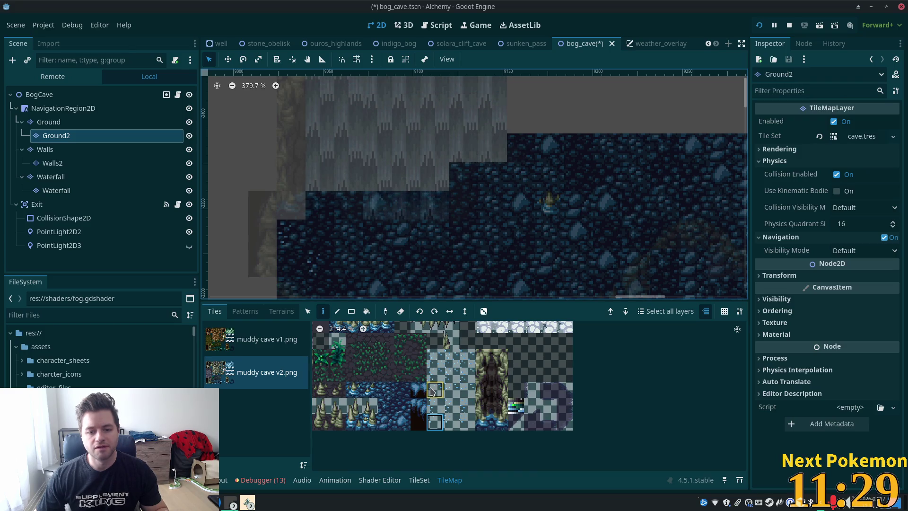
pyautogui.click(447, 393)
pyautogui.click(450, 405)
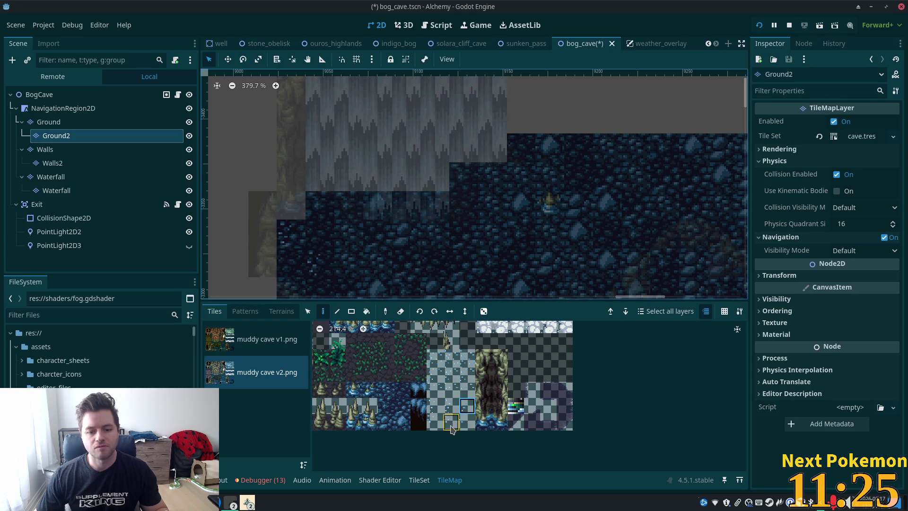
pyautogui.click(435, 423)
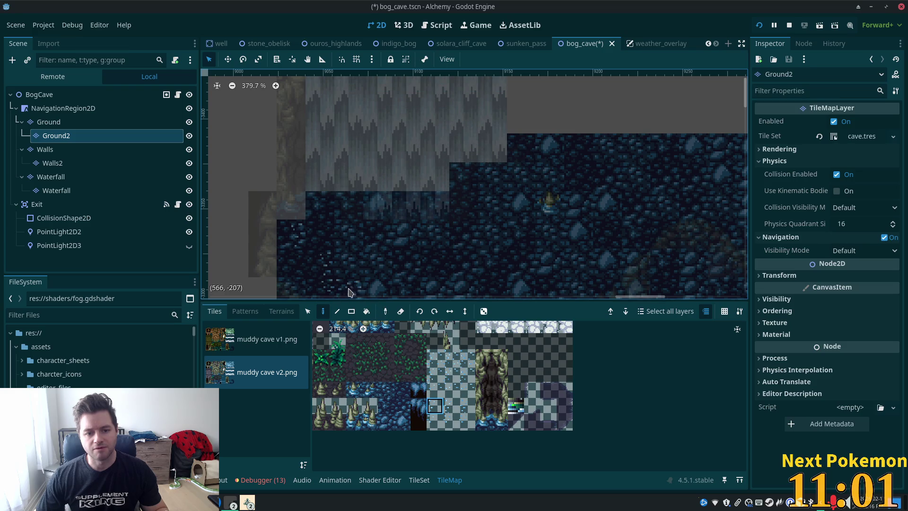
# Paint more dark cave fill tiles on Ground2 toward the upper-left wall edge.
pyautogui.moveTo(330, 204); pyautogui.dragTo(296, 175)
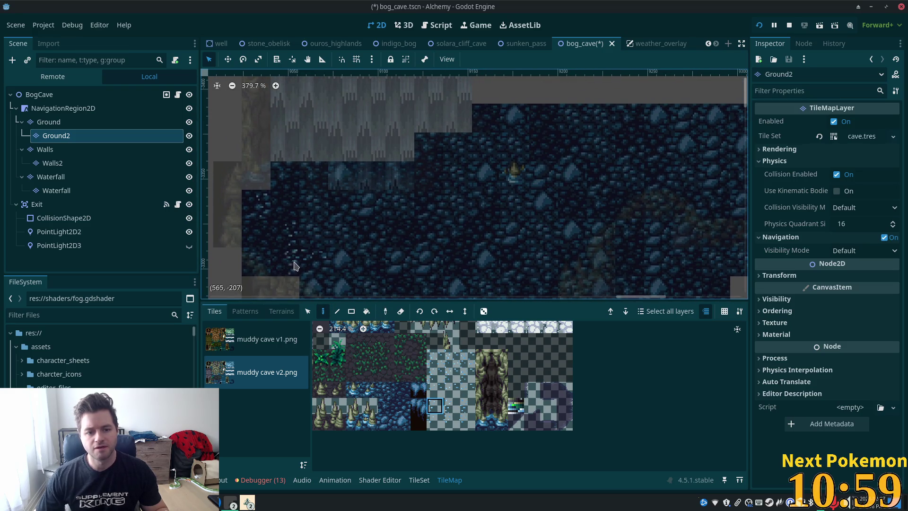
pyautogui.click(435, 422)
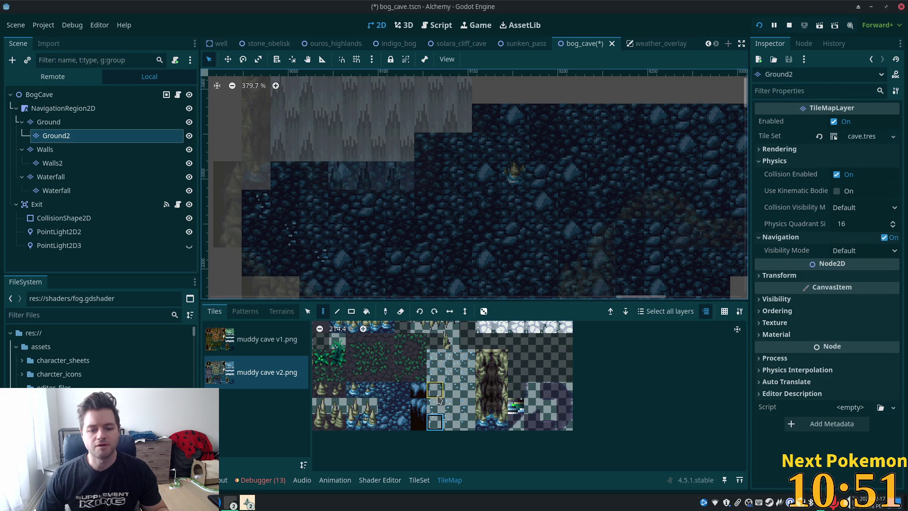
pyautogui.click(438, 397)
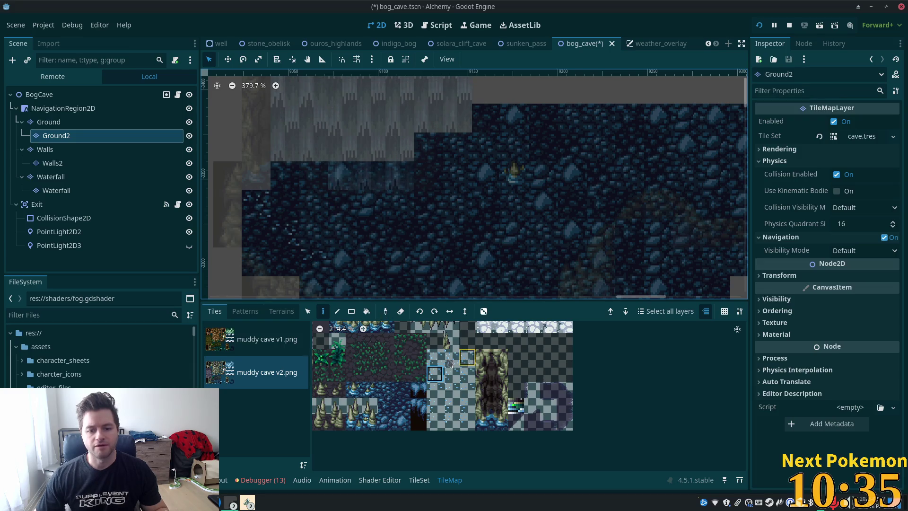
pyautogui.click(432, 363)
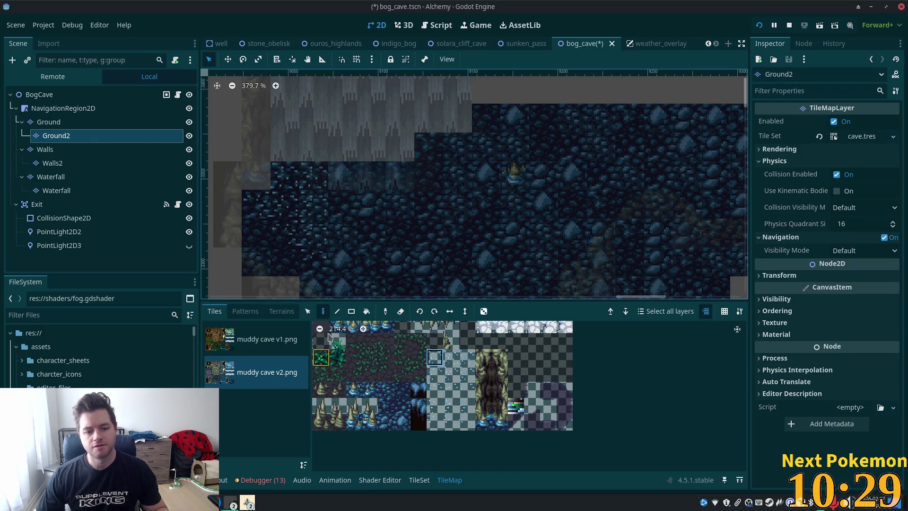
pyautogui.click(423, 480)
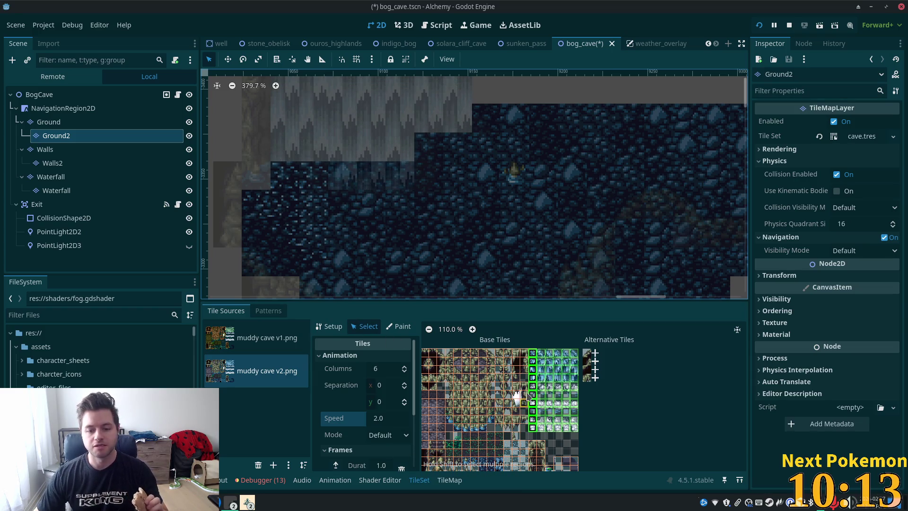
# Delete the 2×5 tile block beside the five-tile column in the muddy cave v2.png atlas.
pyautogui.scroll(-5, 527, 394)
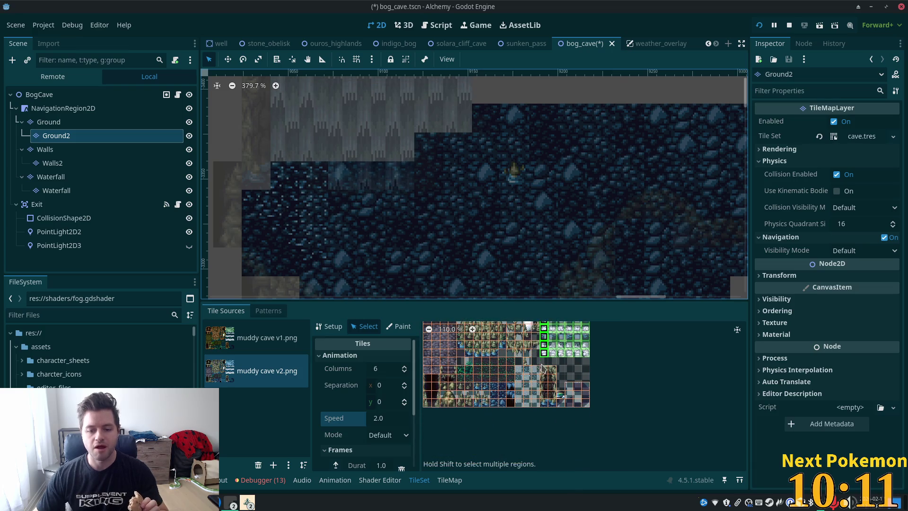
pyautogui.scroll(2, 543, 368)
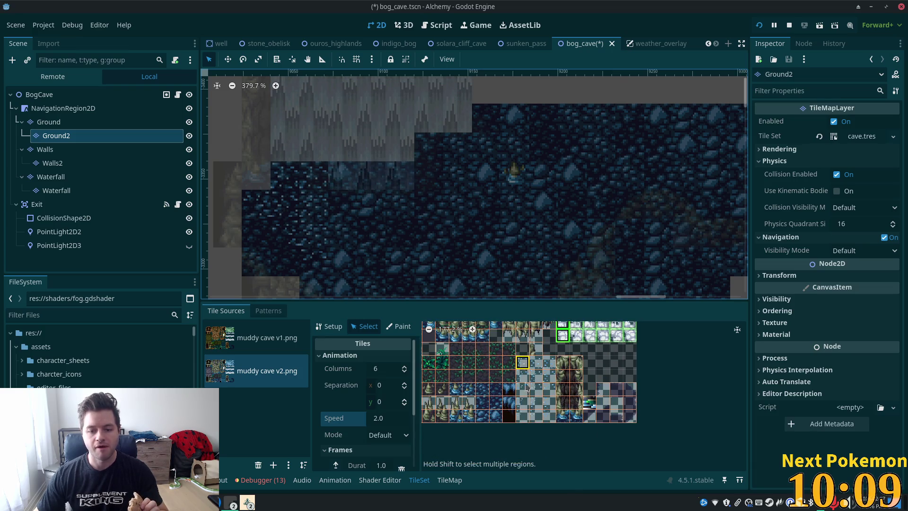
pyautogui.moveTo(525, 383); pyautogui.dragTo(522, 416)
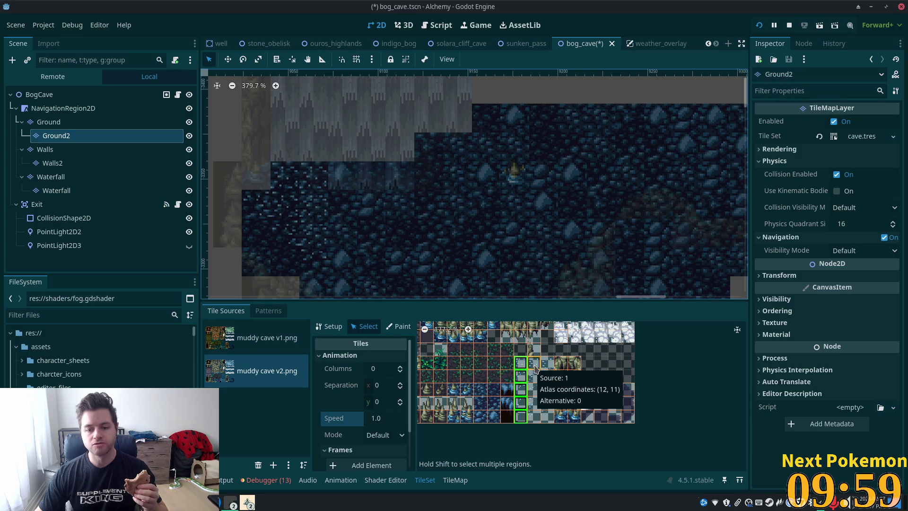
pyautogui.moveTo(535, 369); pyautogui.dragTo(547, 416)
pyautogui.rightClick(536, 369)
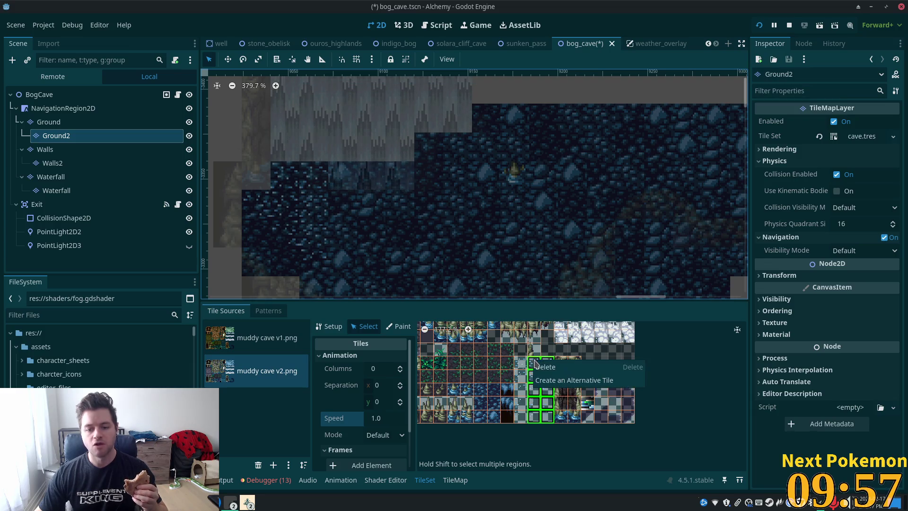
pyautogui.click(546, 375)
# Make the five-tile column a 3-column animation, add three 1.0 frames, and save.
pyautogui.moveTo(521, 368); pyautogui.dragTo(520, 416)
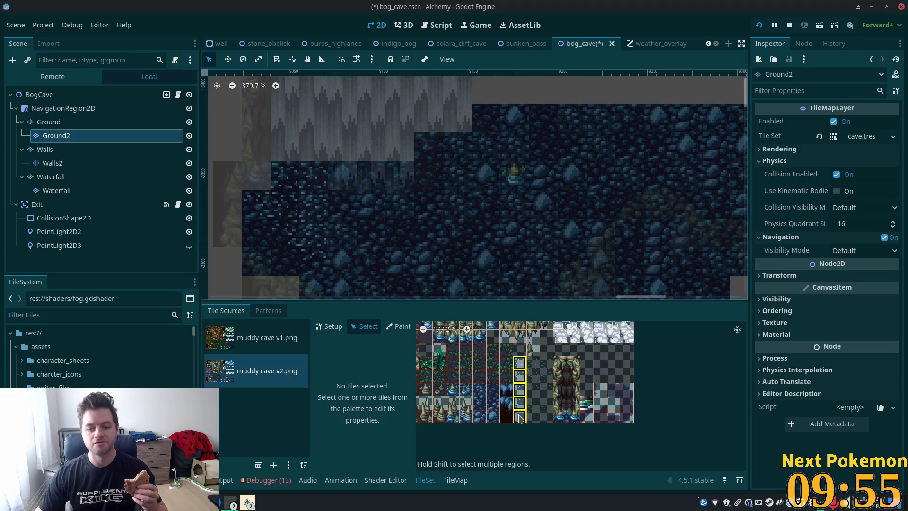
pyautogui.click(381, 369)
pyautogui.write('3')
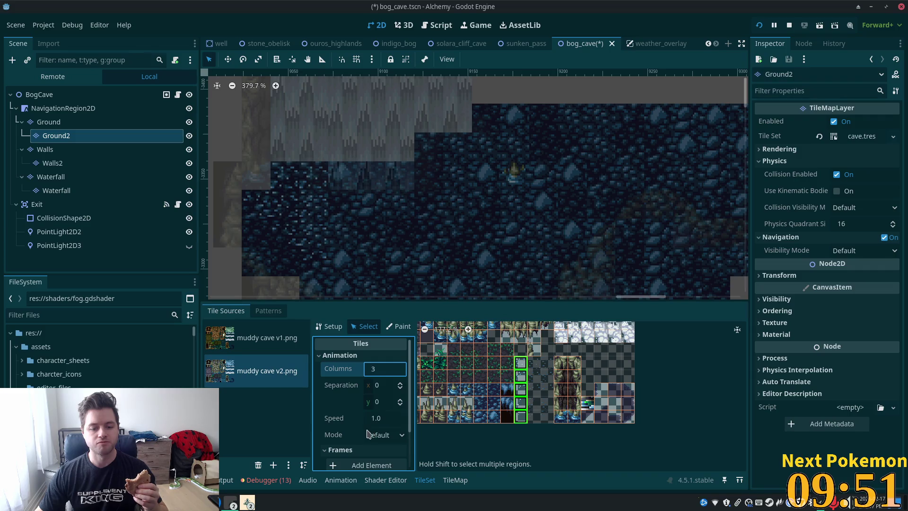
pyautogui.click(395, 417)
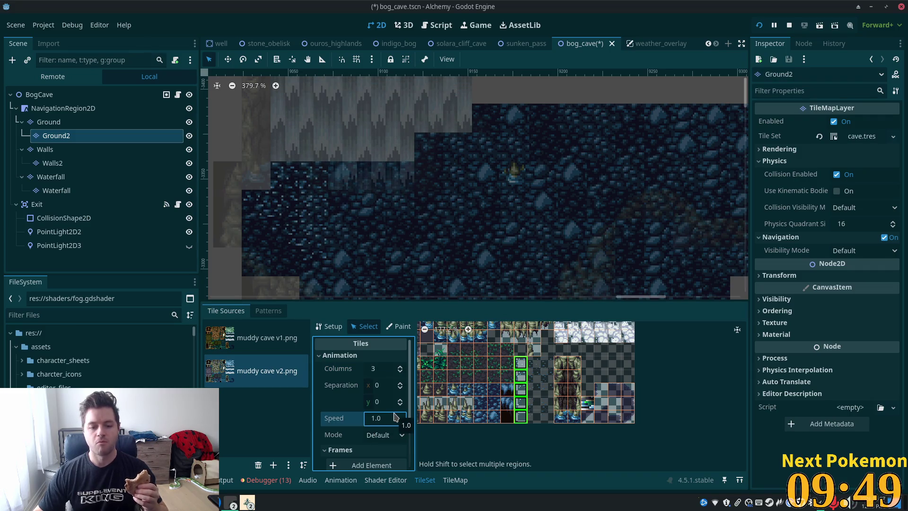
pyautogui.scroll(-1, 378, 426)
pyautogui.click(374, 450)
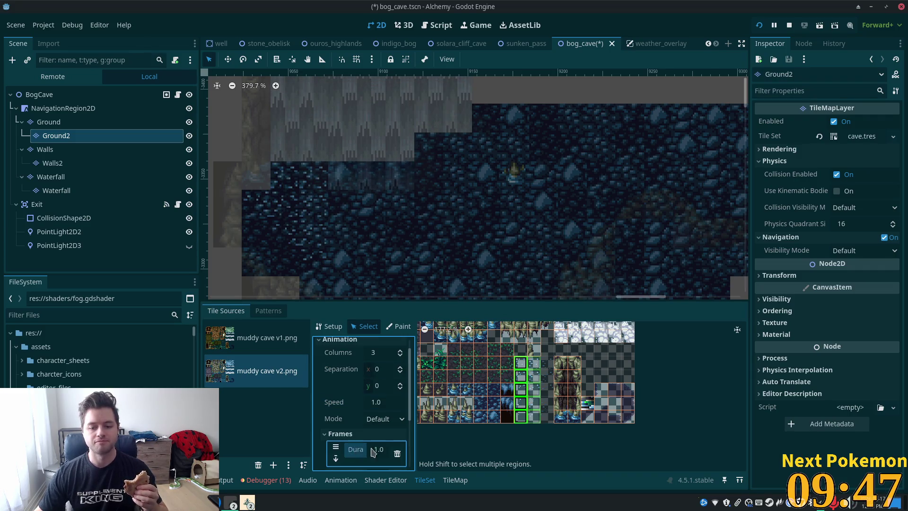
pyautogui.scroll(-3, 373, 449)
pyautogui.click(355, 432)
pyautogui.click(365, 433)
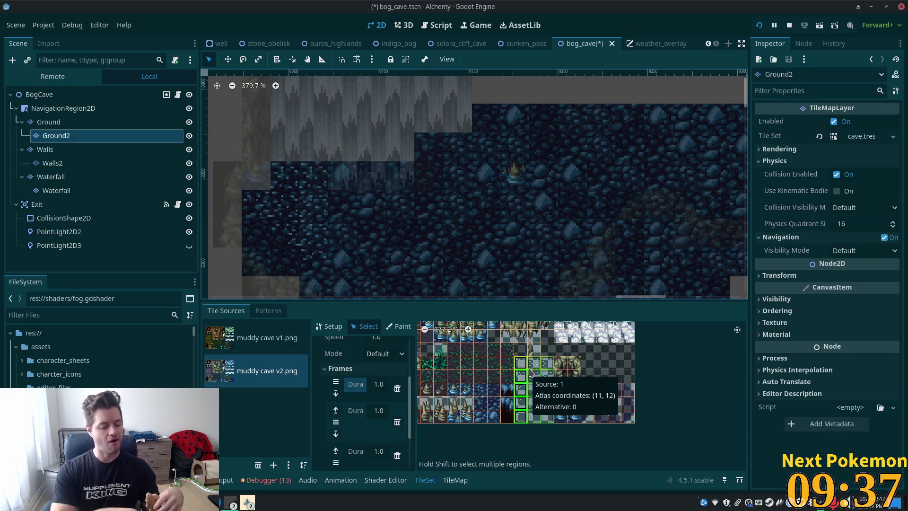
pyautogui.hotkey('ctrl', 's')
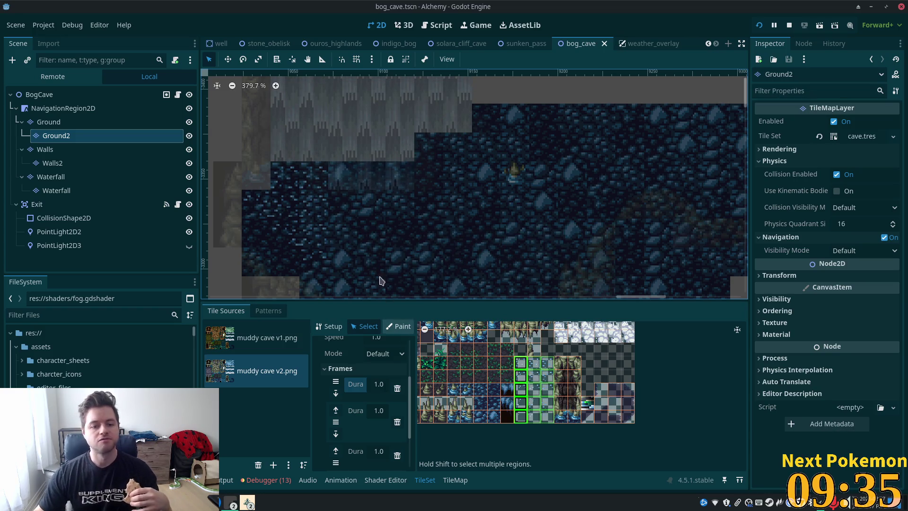
pyautogui.moveTo(541, 214)
pyautogui.mouseDown()
pyautogui.moveTo(514, 168)
pyautogui.moveTo(471, 173)
pyautogui.moveTo(600, 223)
pyautogui.mouseUp()
# Erase Ground layer floor tiles beside the mossy rock arch to widen the empty area.
pyautogui.click(448, 177)
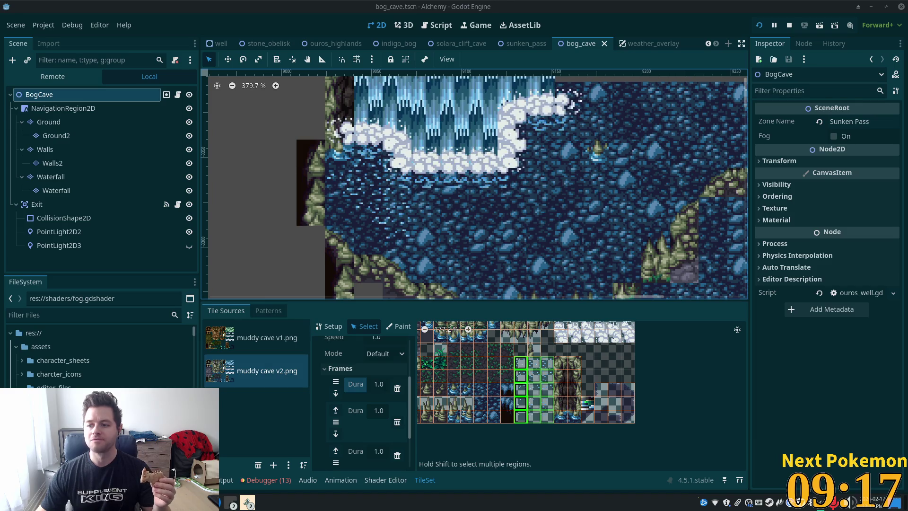
pyautogui.scroll(-2, 647, 172)
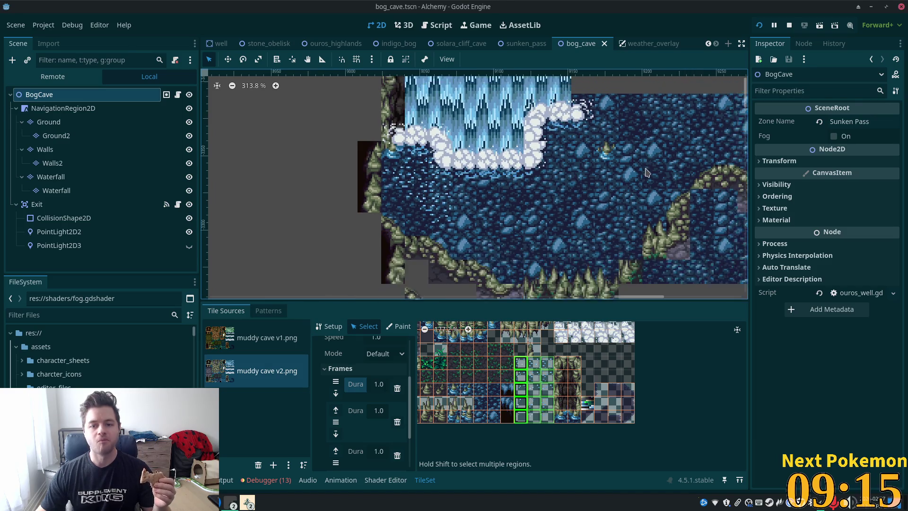
pyautogui.hscroll(5, 615, 180)
pyautogui.scroll(3, 555, 199)
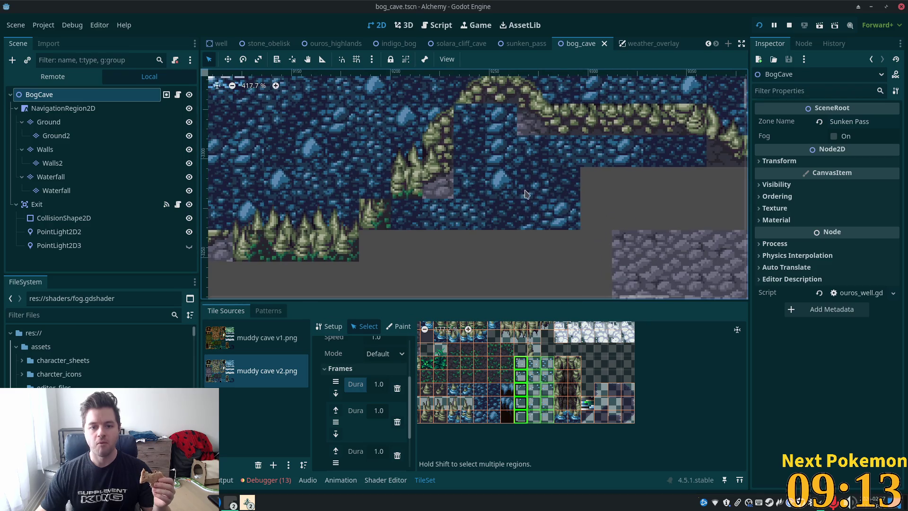
pyautogui.scroll(-3, 525, 194)
pyautogui.hscroll(-3, 588, 211)
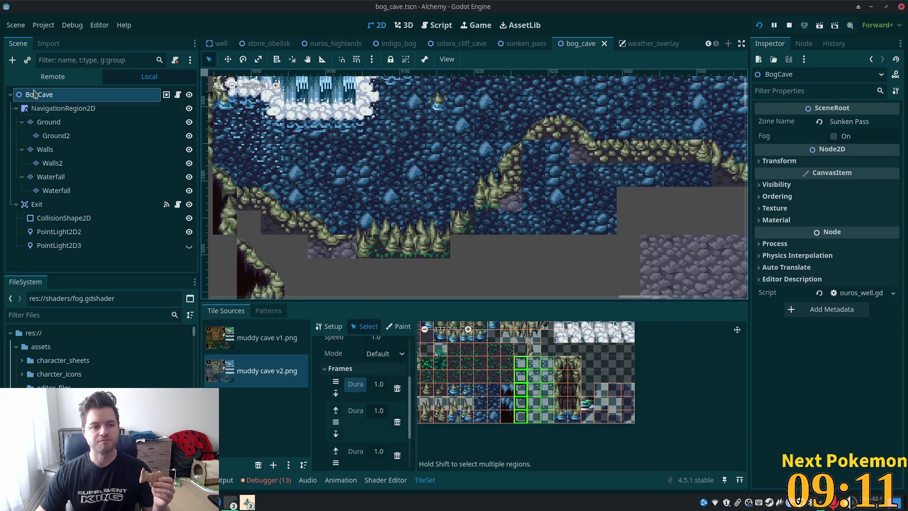
pyautogui.click(47, 122)
pyautogui.moveTo(550, 163)
pyautogui.mouseDown()
pyautogui.moveTo(560, 154)
pyautogui.moveTo(582, 189)
pyautogui.moveTo(581, 151)
pyautogui.moveTo(559, 214)
pyautogui.moveTo(536, 198)
pyautogui.moveTo(483, 227)
pyautogui.moveTo(597, 238)
pyautogui.moveTo(662, 175)
pyautogui.moveTo(738, 175)
pyautogui.mouseUp()
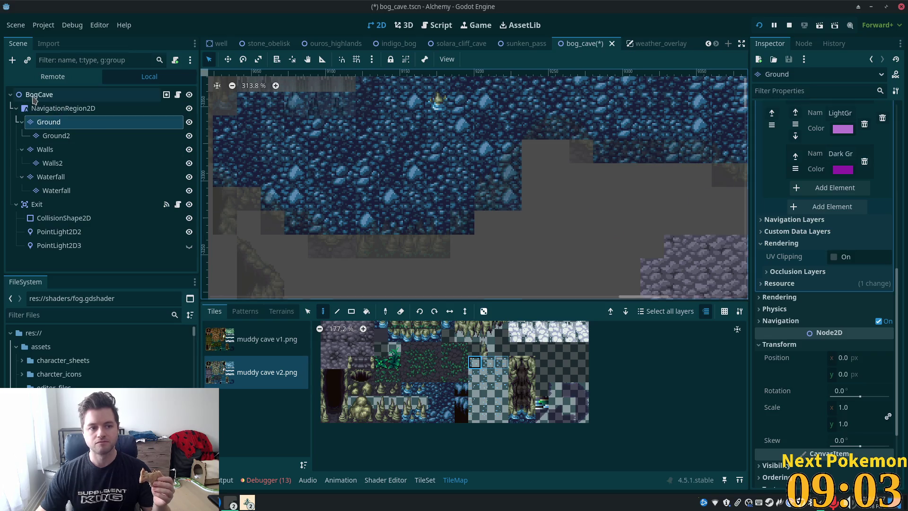
# Check the BogCave root and Ground2 layer, then return to the Ground layer.
pyautogui.click(34, 96)
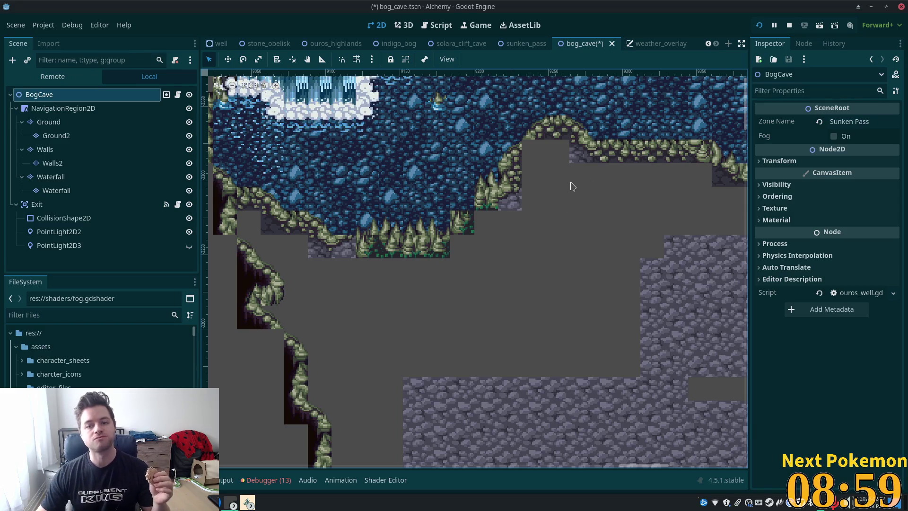
pyautogui.click(52, 122)
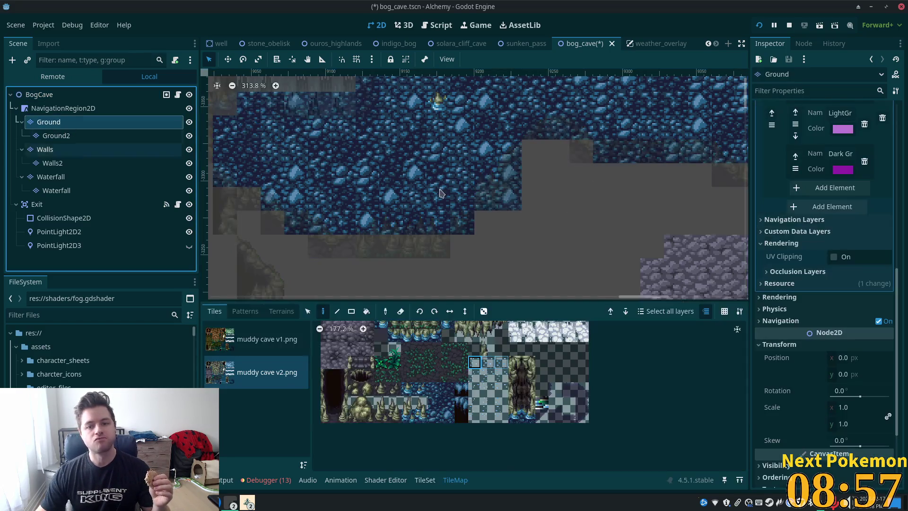
pyautogui.scroll(3, 587, 176)
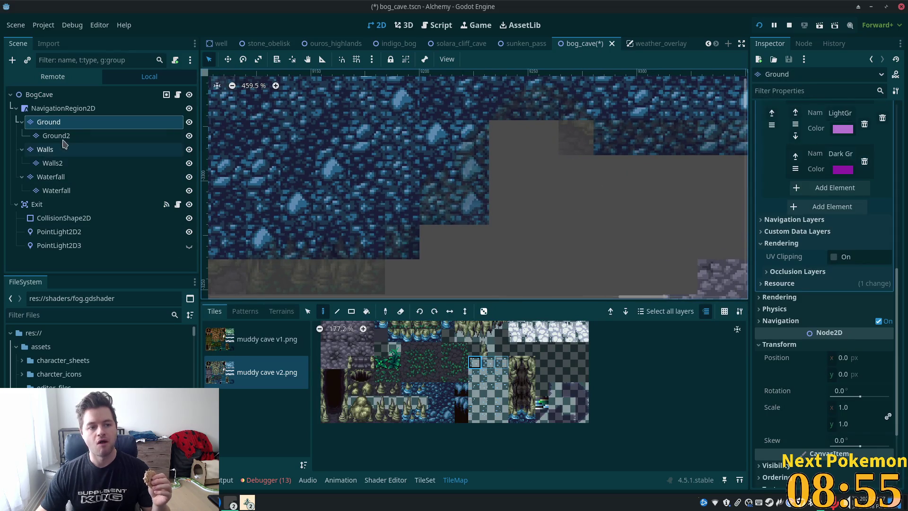
pyautogui.click(56, 135)
pyautogui.click(49, 122)
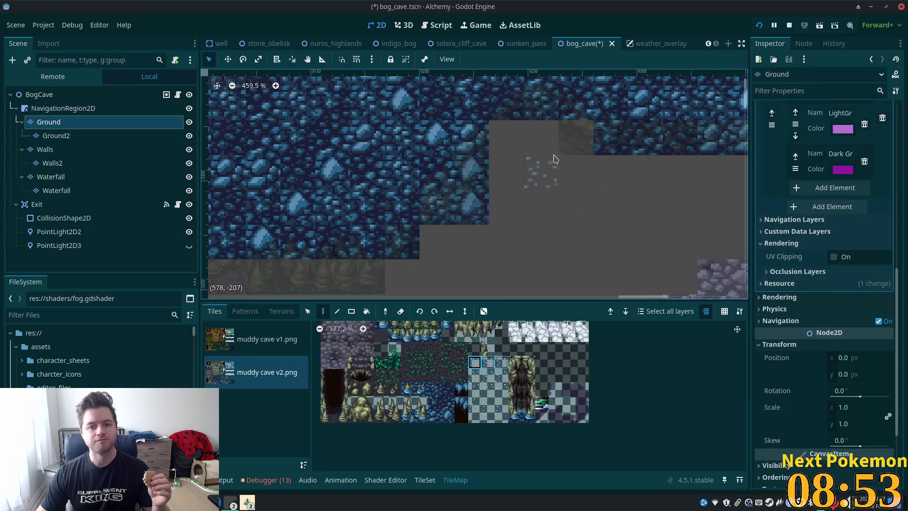
# On the Walls layer, paint a grey stone wall tile beneath the mossy arch ledge.
pyautogui.click(45, 149)
pyautogui.hscroll(3, 609, 199)
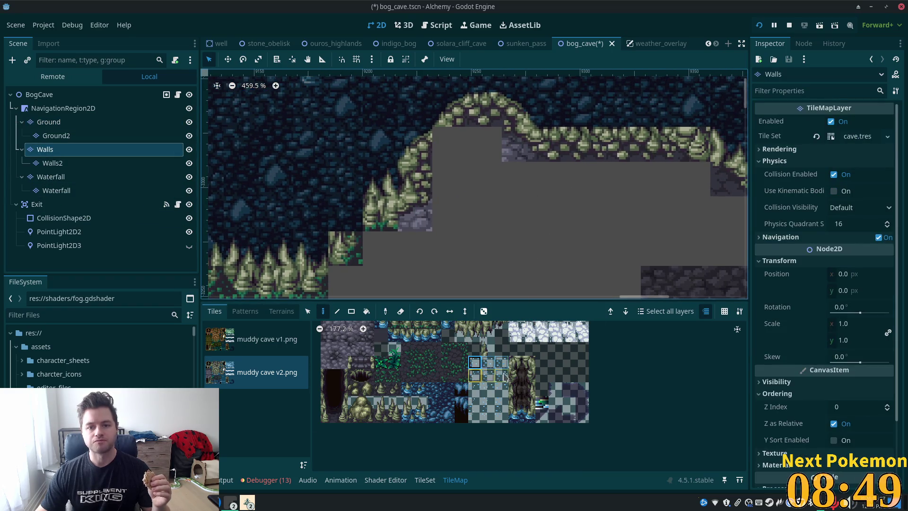
pyautogui.scroll(4, 505, 376)
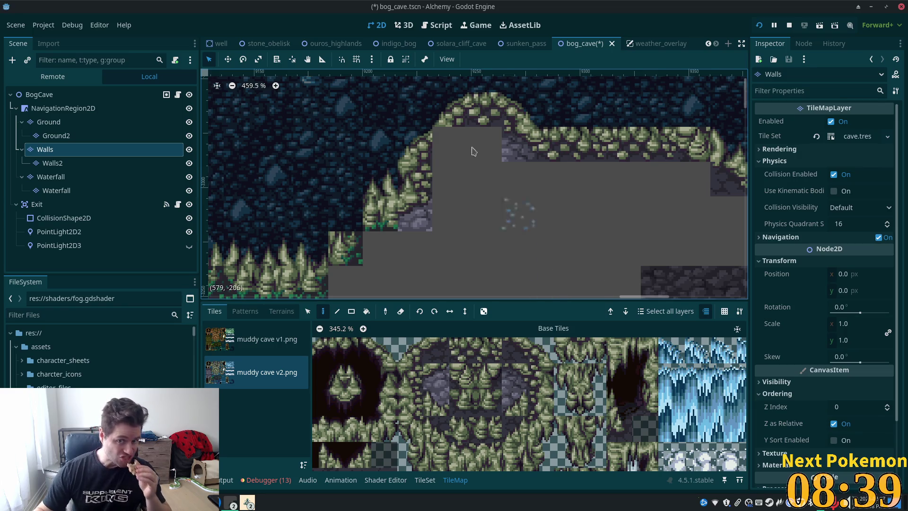
pyautogui.scroll(3, 502, 392)
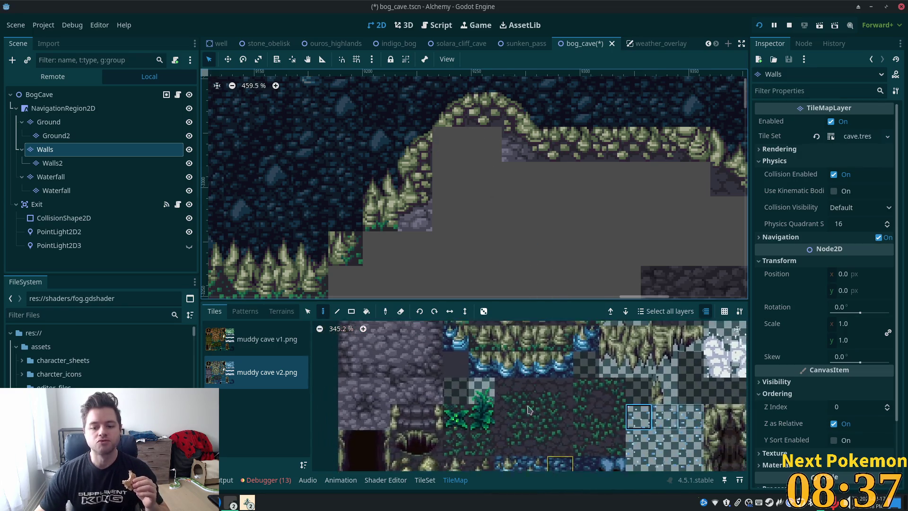
pyautogui.scroll(-5, 526, 423)
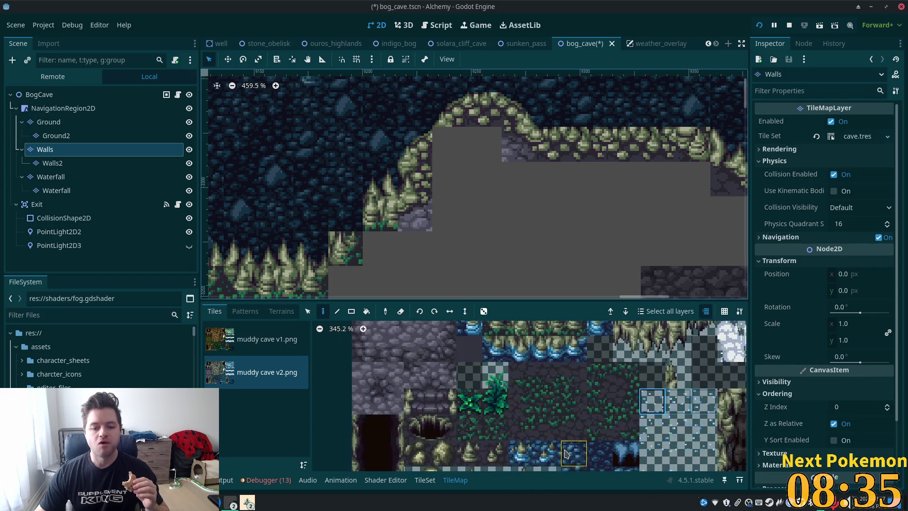
pyautogui.scroll(5, 574, 429)
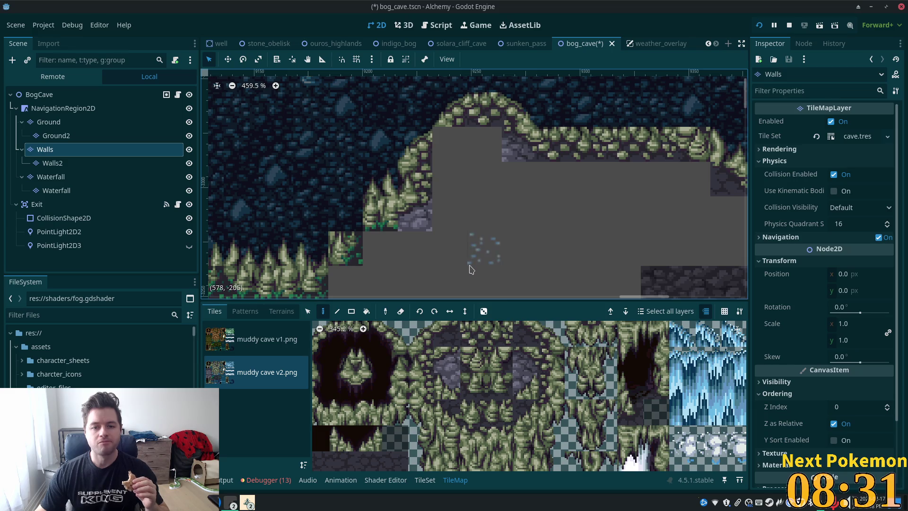
pyautogui.scroll(-3, 558, 414)
pyautogui.hscroll(-3, 520, 379)
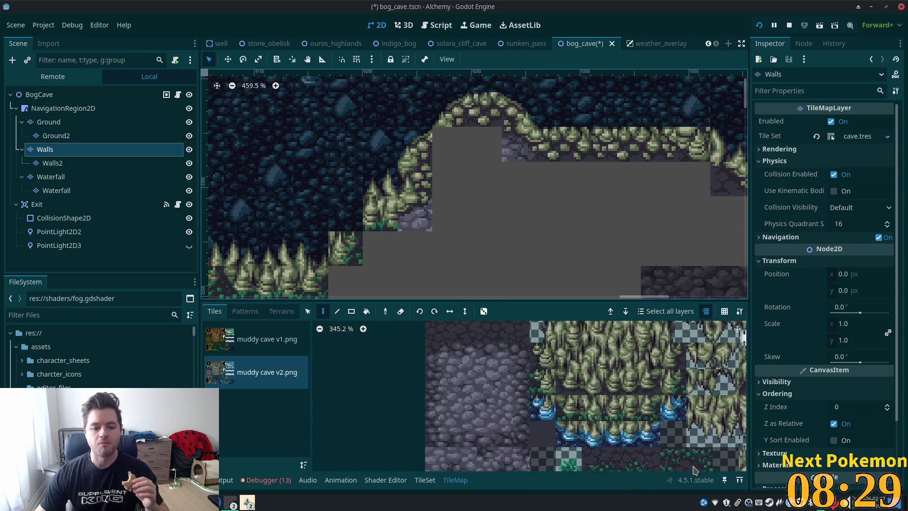
pyautogui.click(497, 413)
pyautogui.click(485, 144)
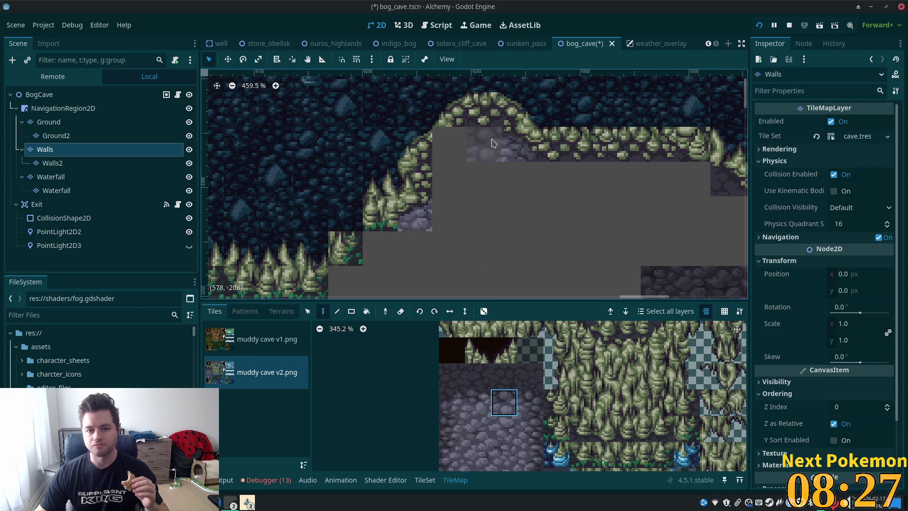
# Fill the grey gaps under the ledge with dark stone and dark brick tiles.
pyautogui.hscroll(-3, 511, 416)
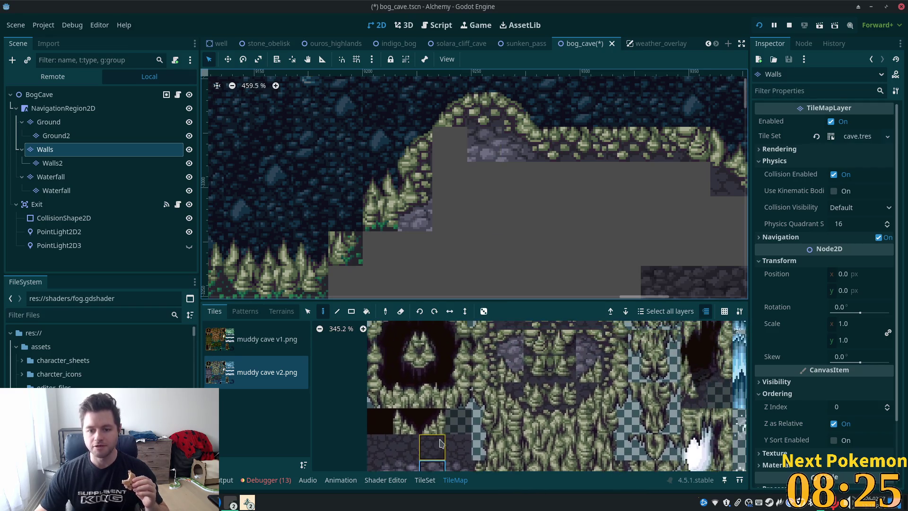
pyautogui.scroll(3, 511, 435)
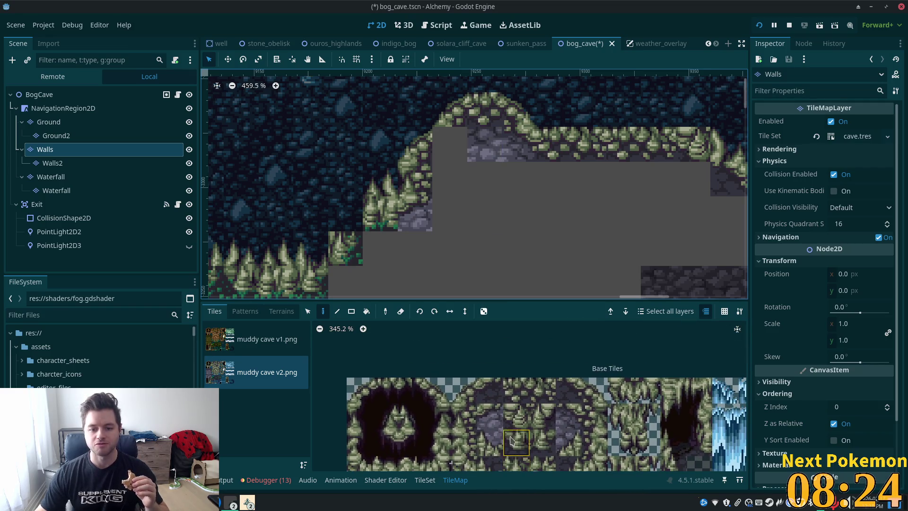
pyautogui.click(492, 391)
pyautogui.click(449, 144)
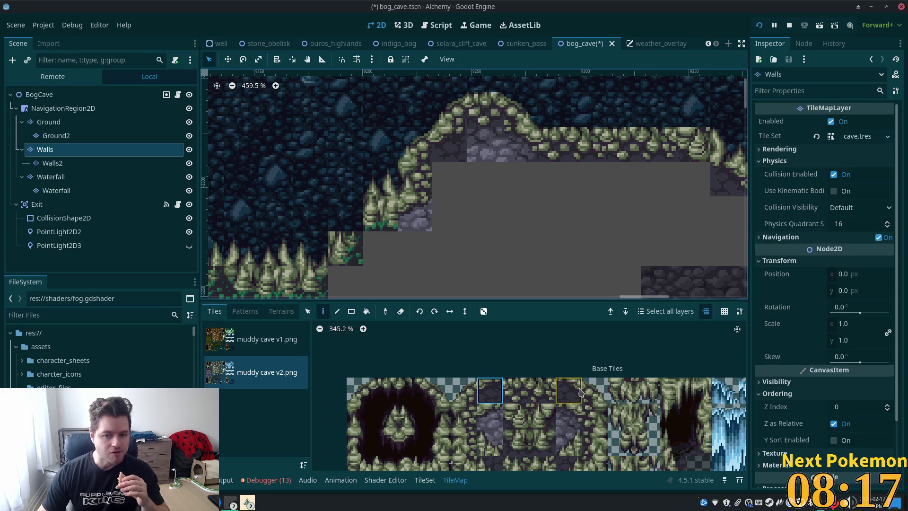
pyautogui.click(543, 390)
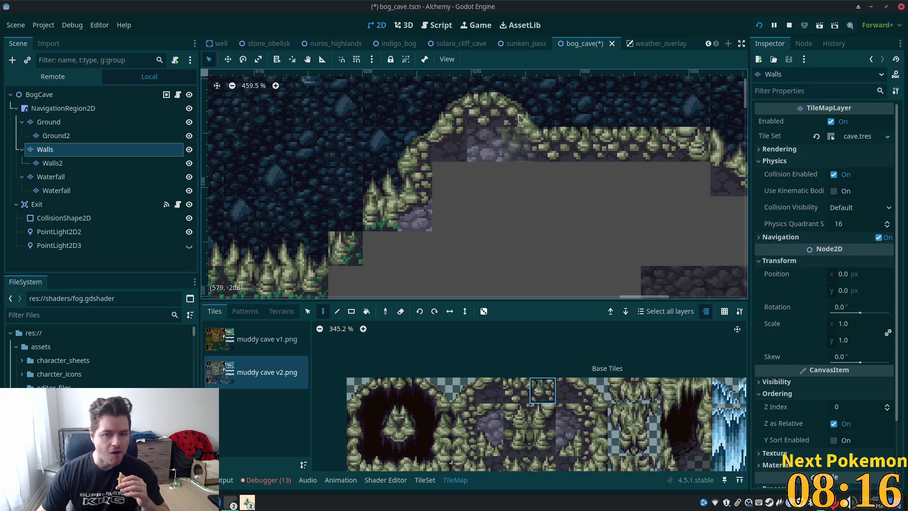
pyautogui.click(568, 391)
pyautogui.click(522, 142)
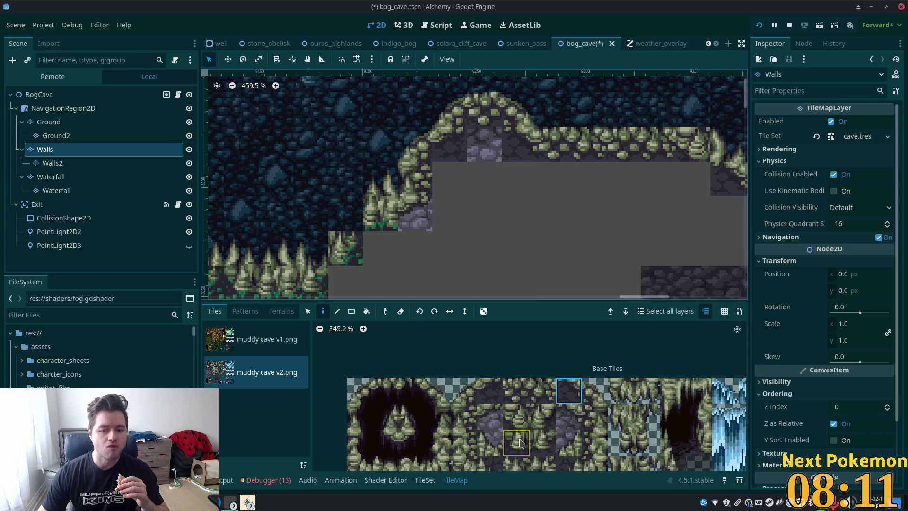
# Erase the purple rock wall tile and place dark stone below the ledge.
pyautogui.scroll(-3, 497, 425)
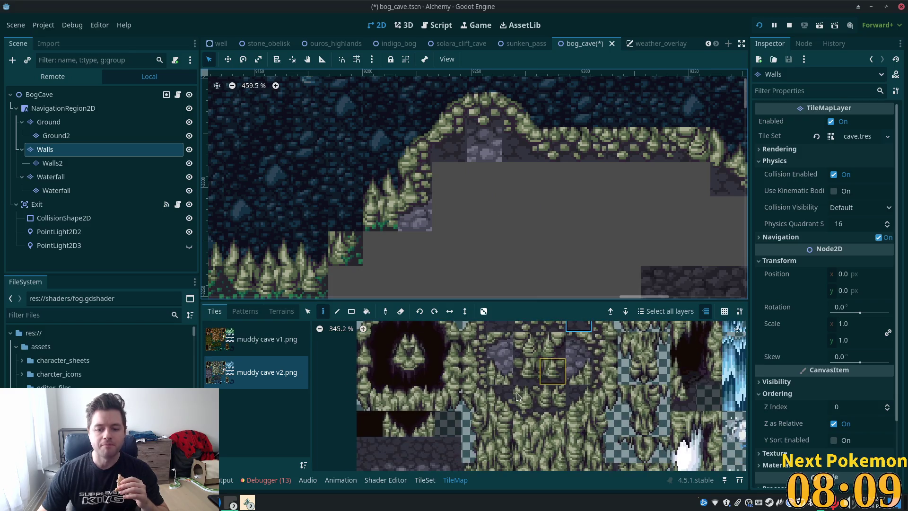
pyautogui.rightClick(484, 143)
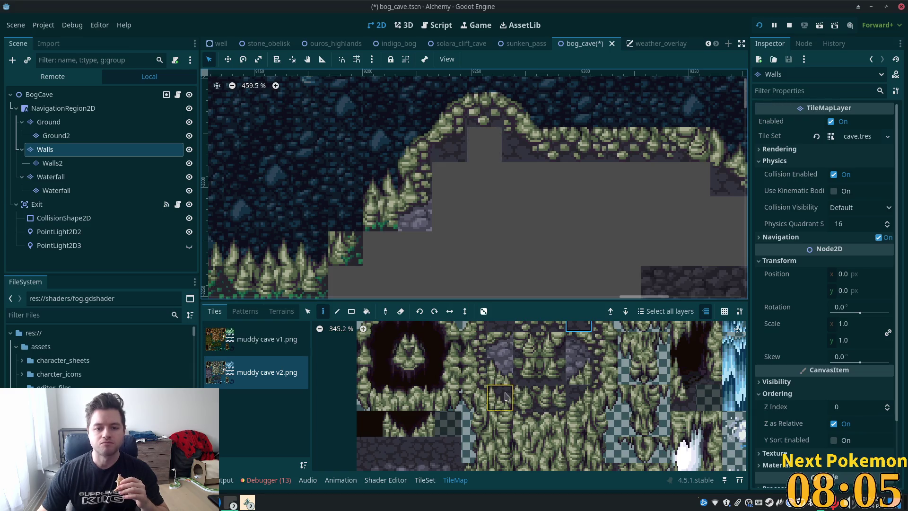
pyautogui.scroll(2, 504, 335)
pyautogui.click(507, 352)
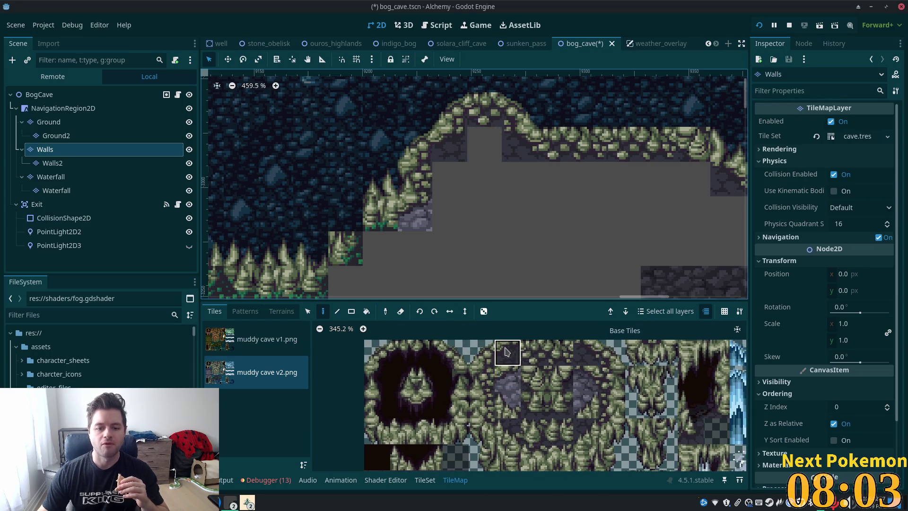
pyautogui.click(415, 220)
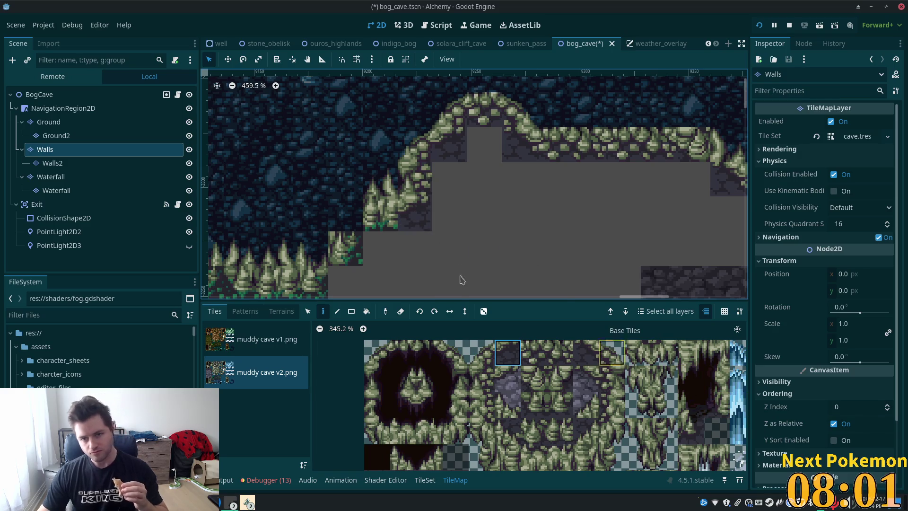
pyautogui.scroll(3, 455, 260)
pyautogui.hscroll(-3, 447, 251)
pyautogui.scroll(-2, 425, 237)
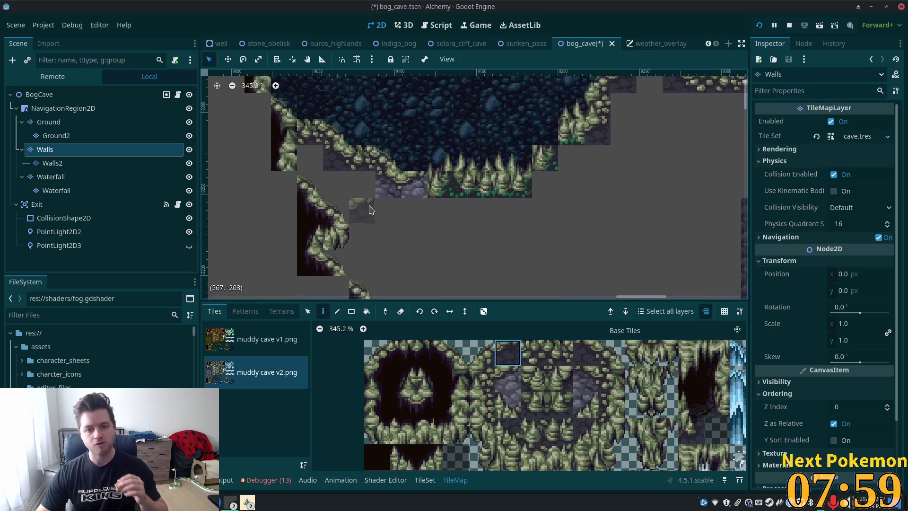
# Zoom around the cave map and select the two stacked mossy wall-edge tiles in the atlas.
pyautogui.scroll(2, 371, 209)
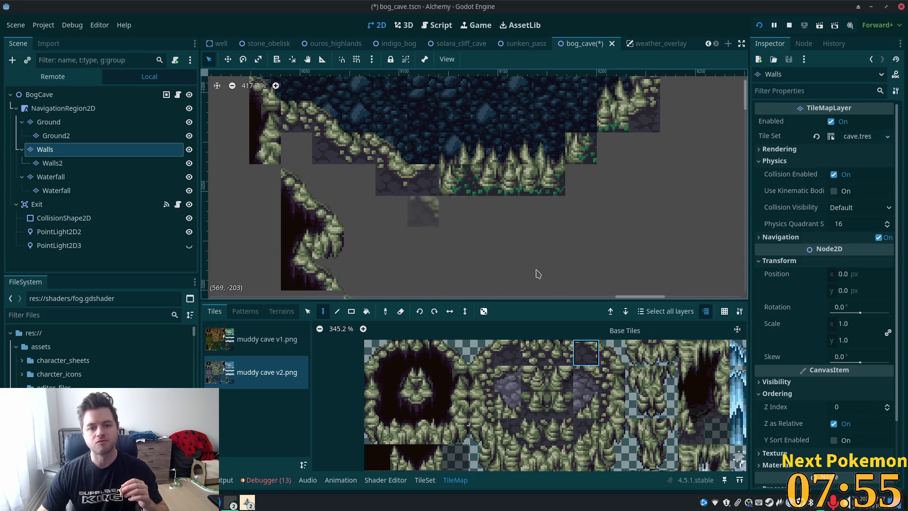
pyautogui.scroll(-3, 682, 245)
pyautogui.scroll(-4, 618, 202)
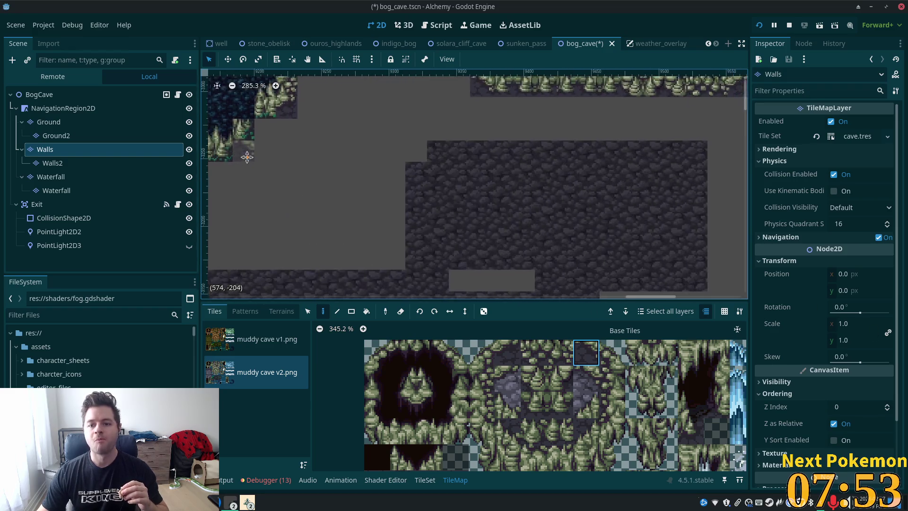
pyautogui.scroll(-1, 420, 272)
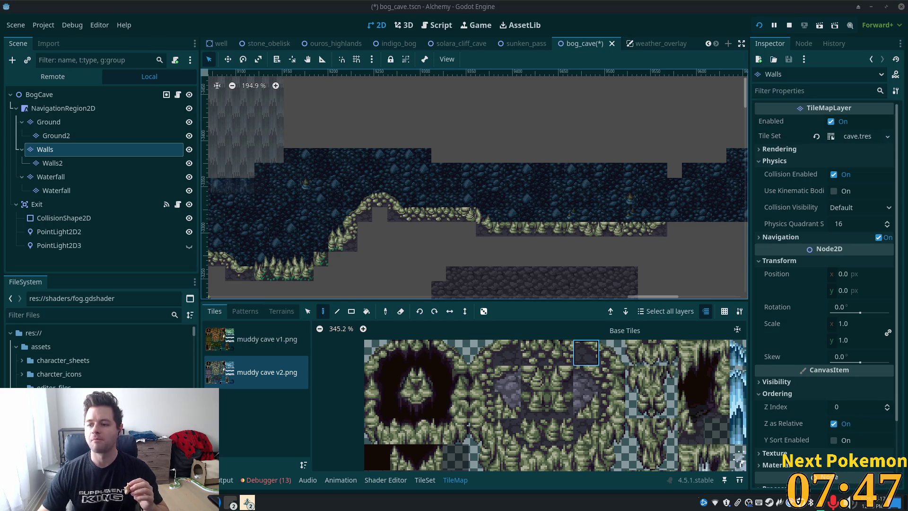
pyautogui.scroll(-5, 577, 223)
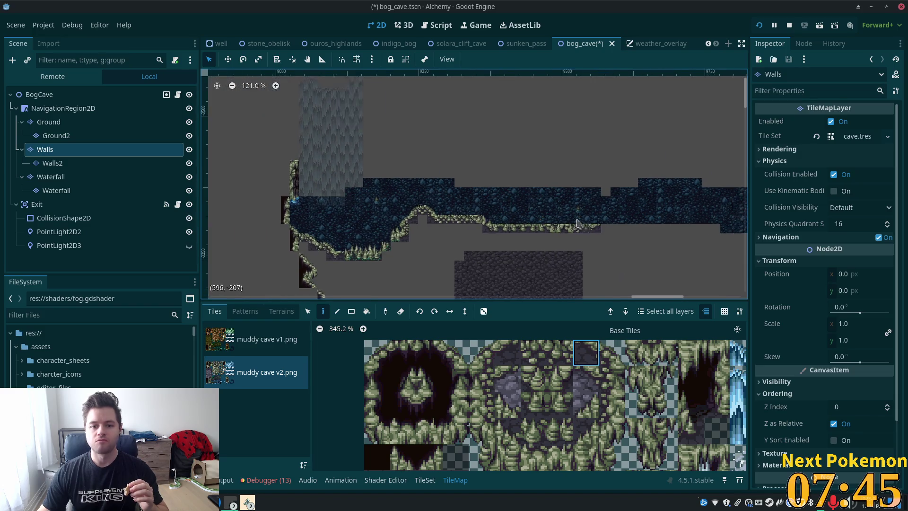
pyautogui.scroll(-5, 544, 166)
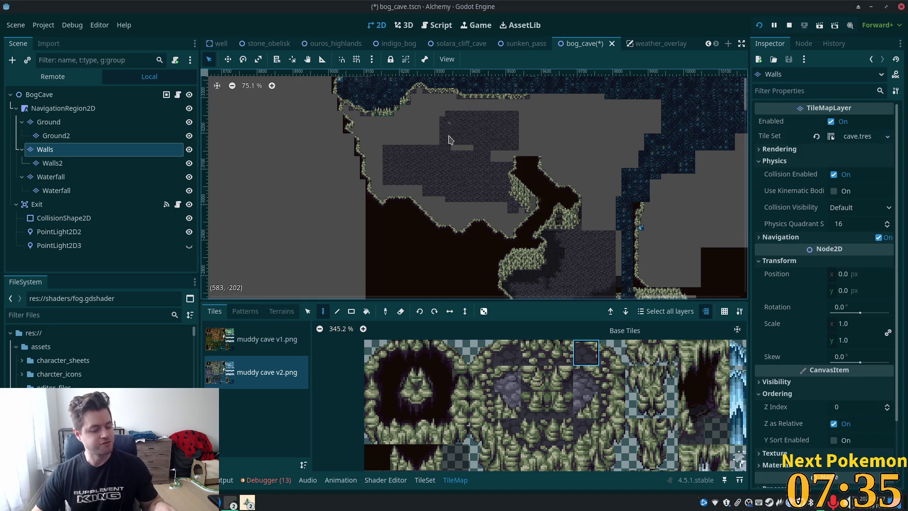
pyautogui.scroll(2, 532, 115)
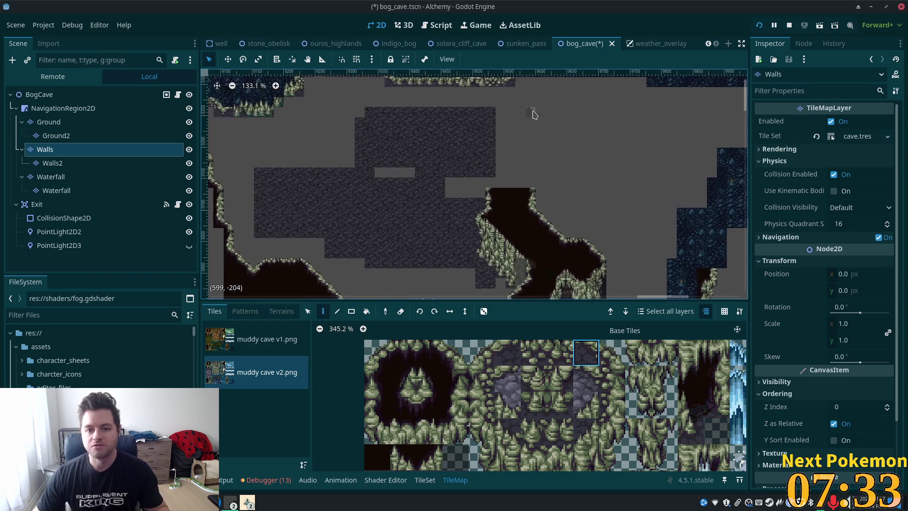
pyautogui.scroll(1, 567, 227)
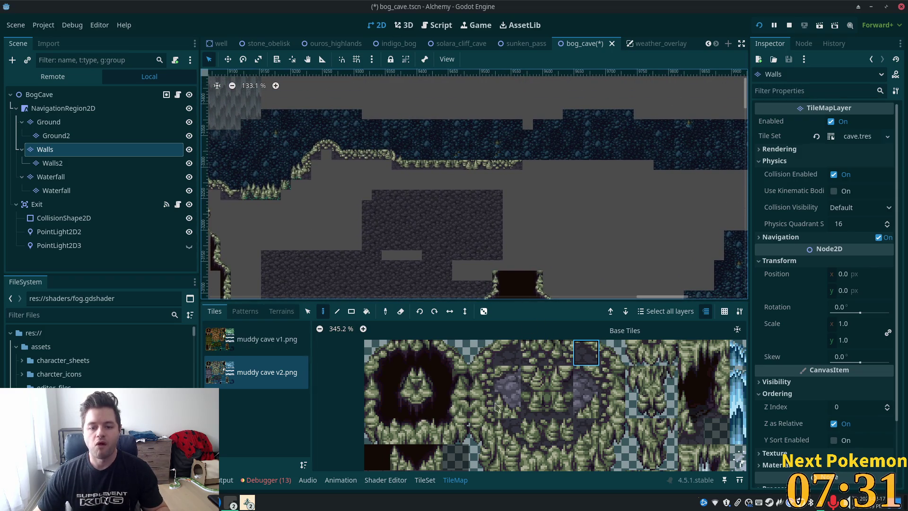
pyautogui.moveTo(377, 379); pyautogui.dragTo(377, 404)
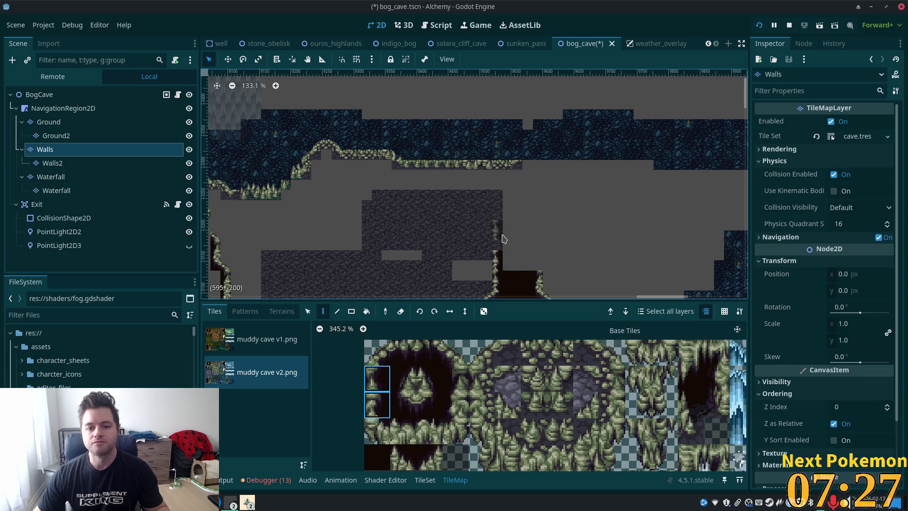
pyautogui.scroll(-3, 528, 222)
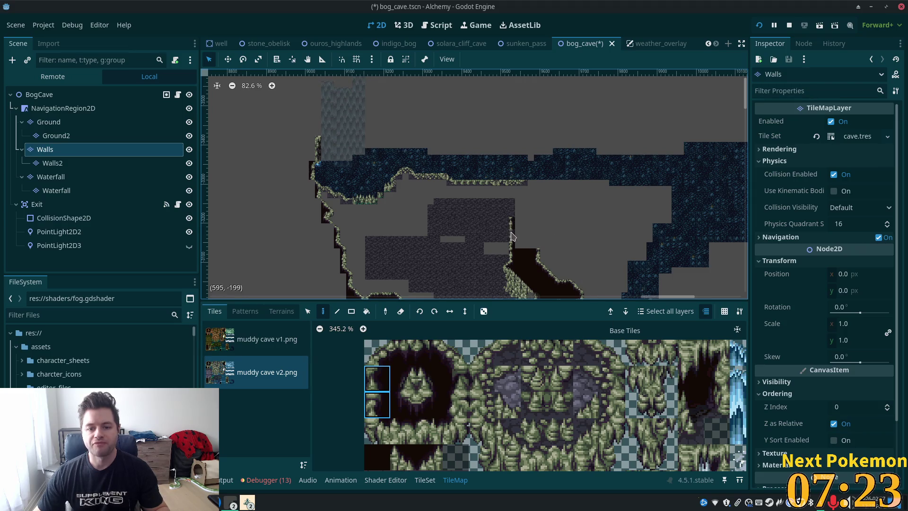
pyautogui.scroll(5, 544, 236)
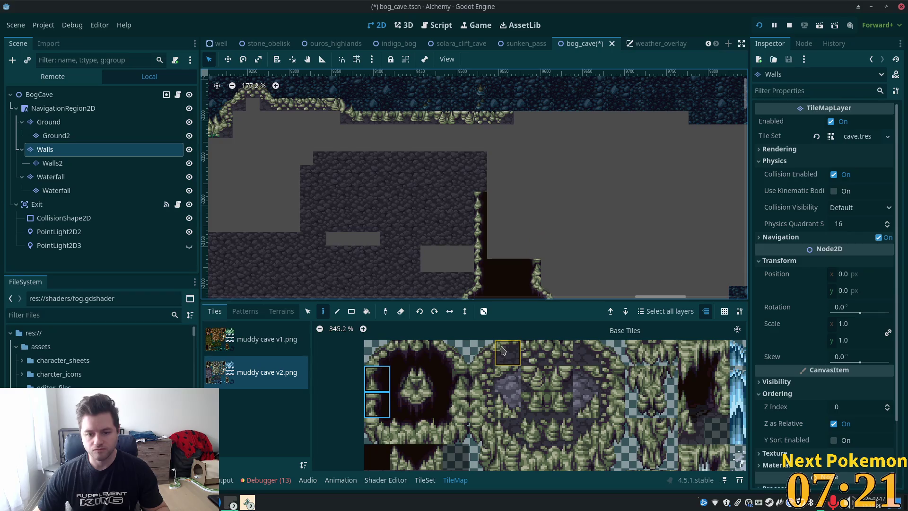
# Paint corner wall tiles stacking up from the edge of the dark cave opening.
pyautogui.click(377, 353)
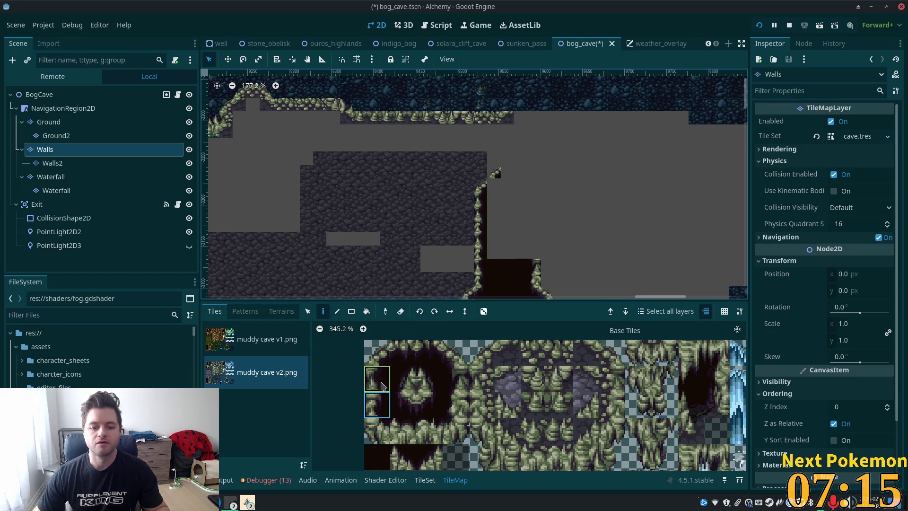
pyautogui.click(508, 159)
pyautogui.click(428, 404)
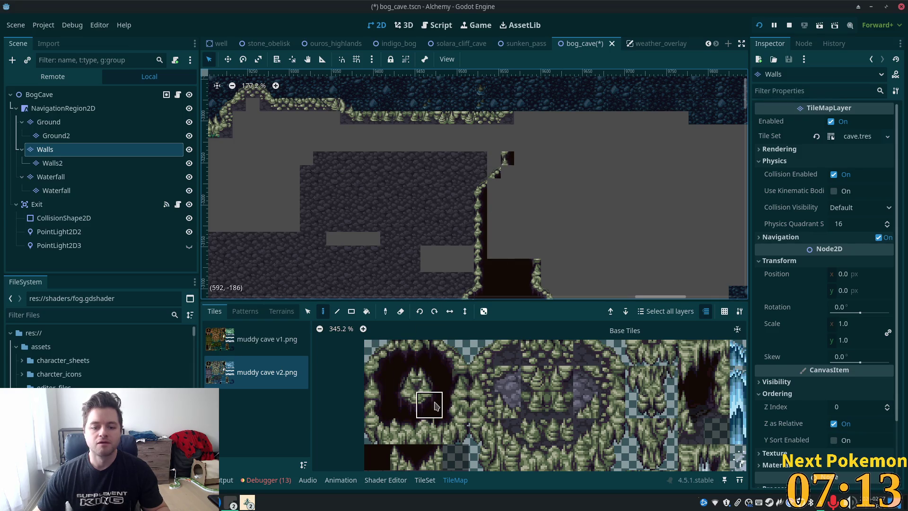
pyautogui.click(508, 172)
pyautogui.scroll(3, 544, 175)
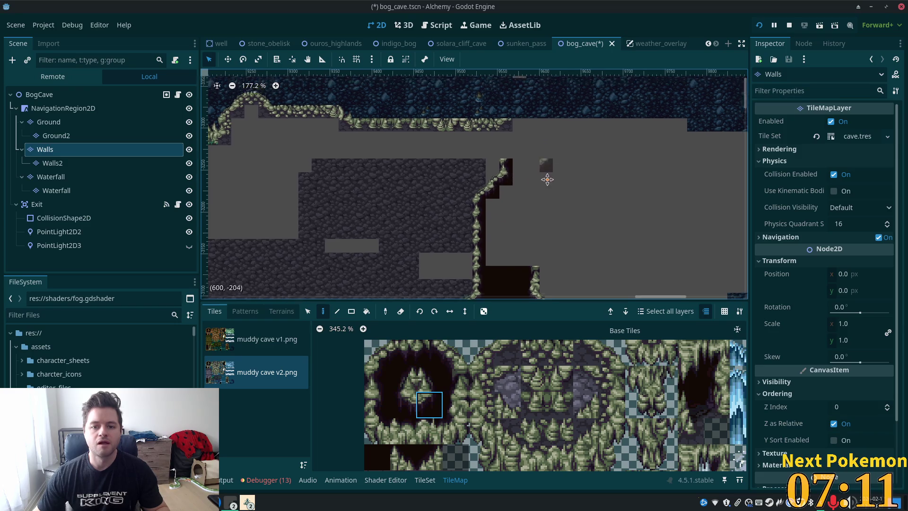
pyautogui.click(386, 359)
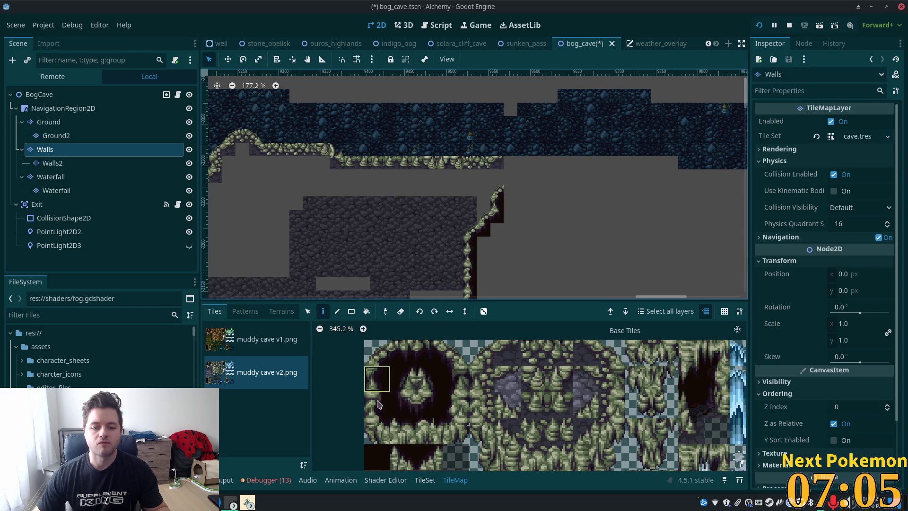
# Extend the rising wall slope with a dark vine tile toward the upper ledge.
pyautogui.click(516, 178)
pyautogui.click(430, 402)
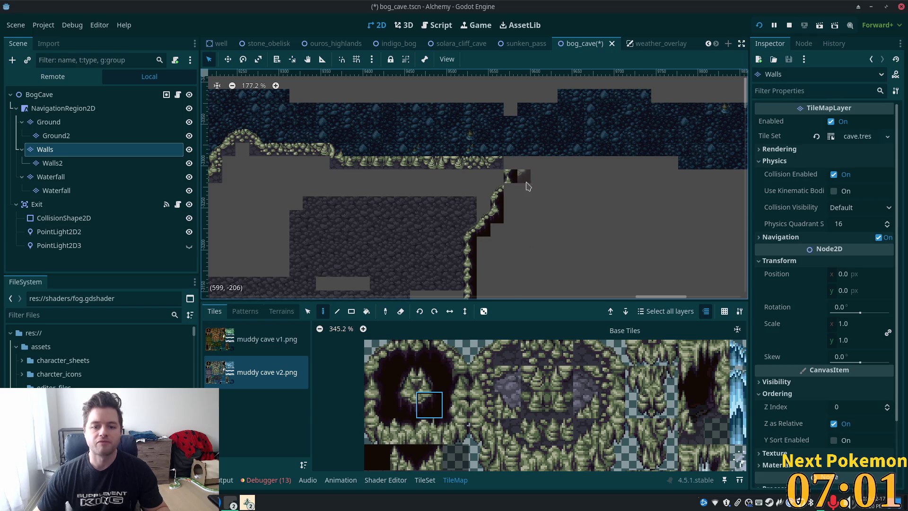
pyautogui.click(517, 197)
pyautogui.moveTo(586, 222); pyautogui.dragTo(561, 254)
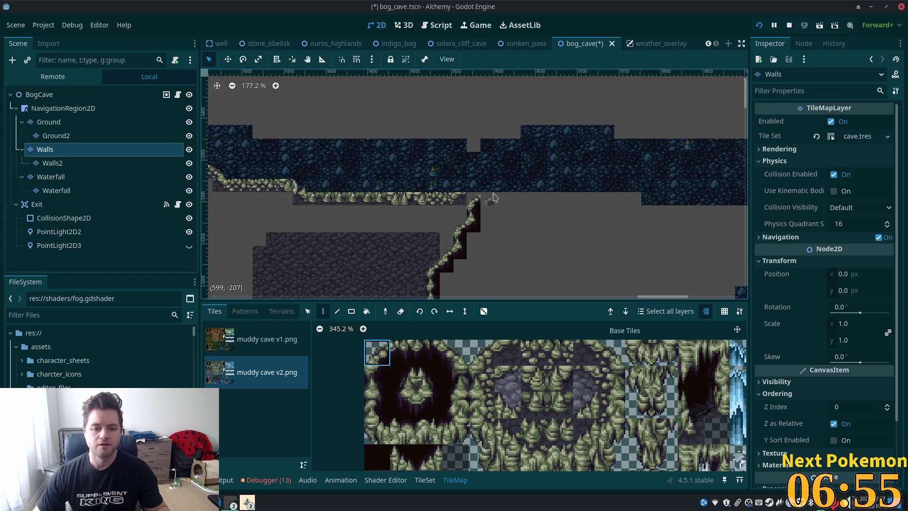
pyautogui.scroll(-3, 489, 233)
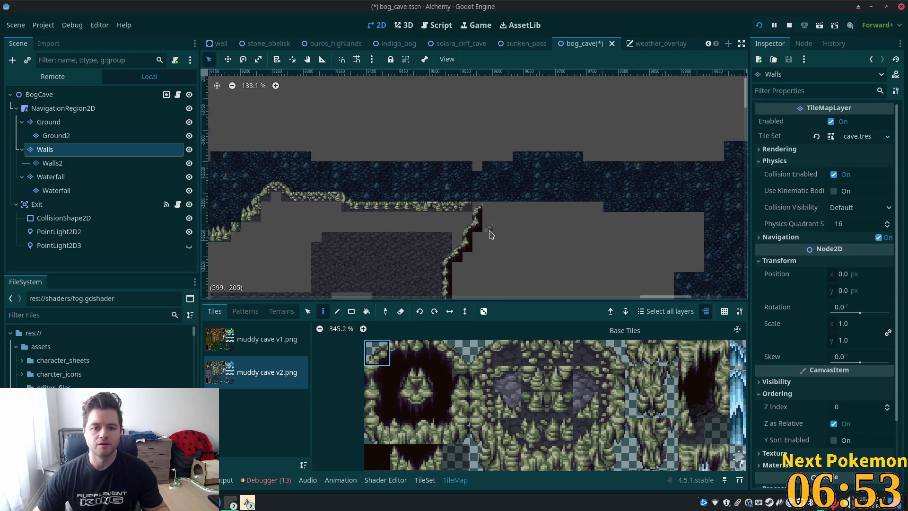
# Select two stacked wall-edge tiles, rotate them, and paint the vertical mossy wall upward.
pyautogui.moveTo(560, 96)
pyautogui.mouseDown()
pyautogui.moveTo(551, 235)
pyautogui.moveTo(481, 303)
pyautogui.mouseUp()
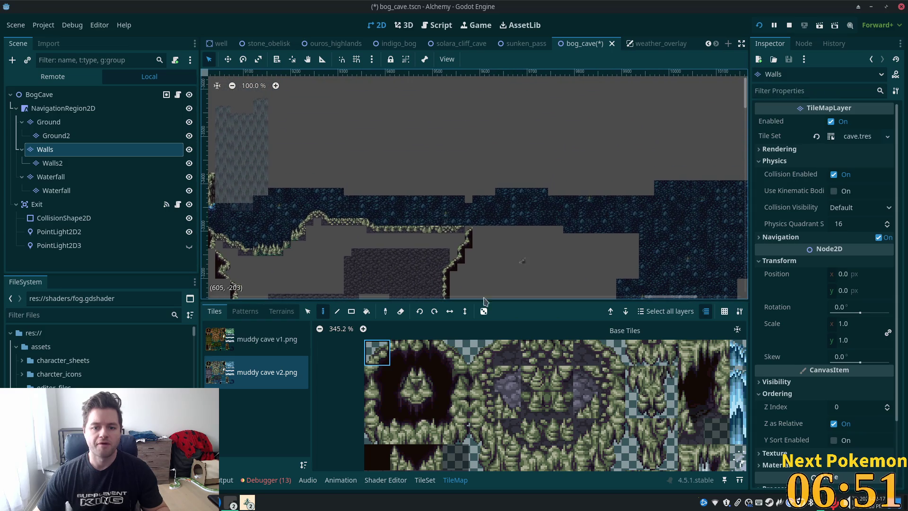
pyautogui.click(374, 381)
pyautogui.moveTo(369, 398); pyautogui.dragTo(370, 402)
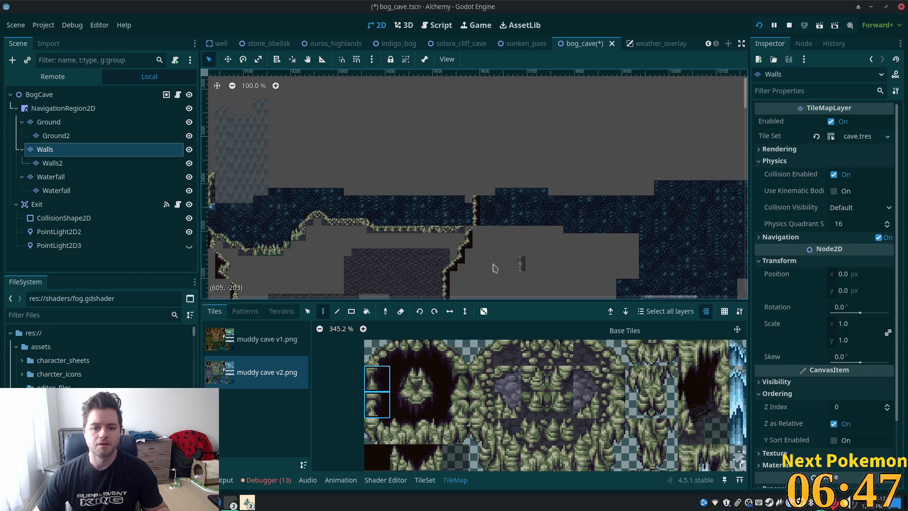
pyautogui.press('z')
pyautogui.click(376, 358)
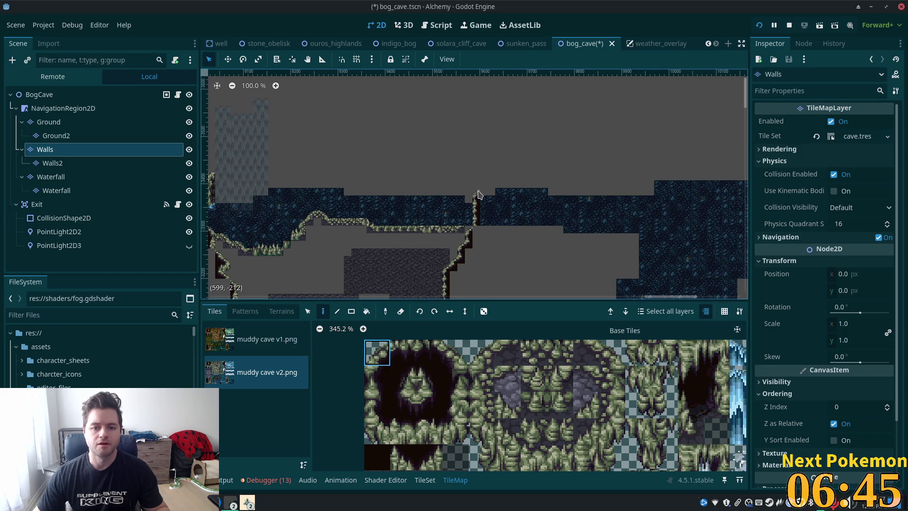
pyautogui.click(403, 351)
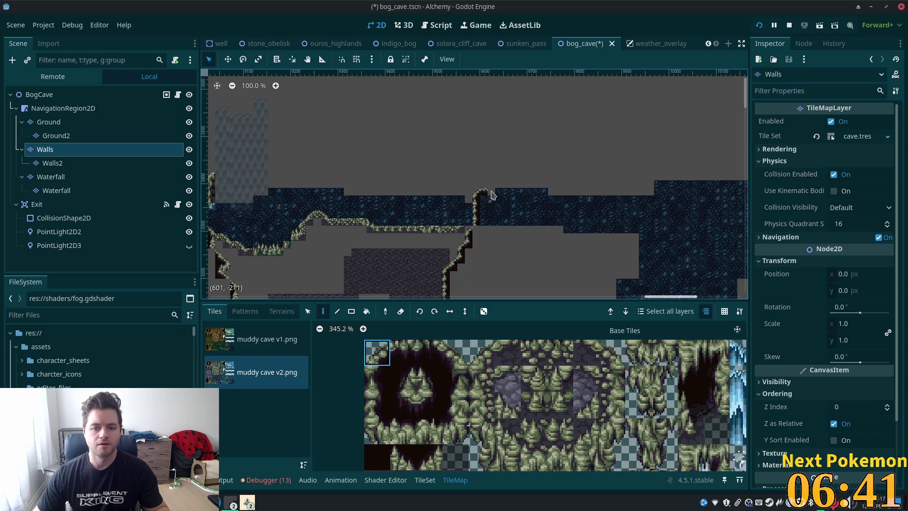
# Cap the vertical wall with dark interior corner and ceiling-edge ledge tiles, then inspect it.
pyautogui.click(428, 398)
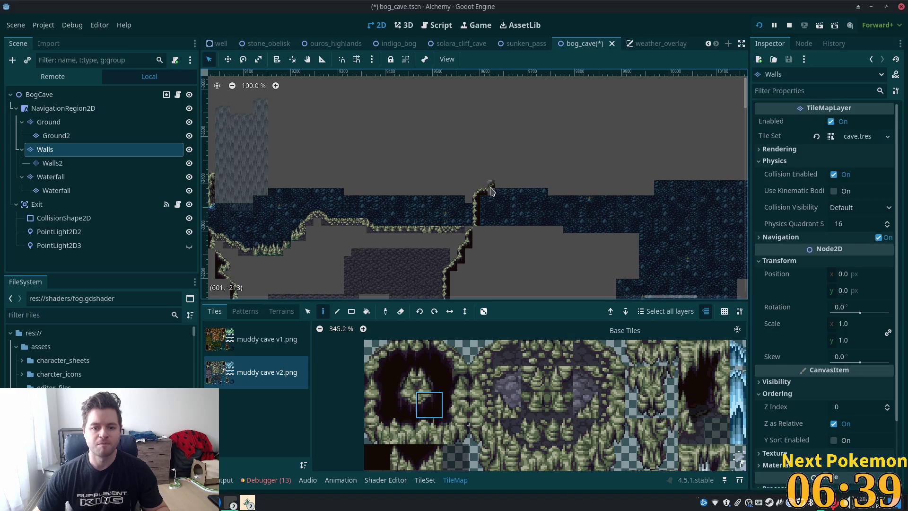
pyautogui.scroll(1, 541, 184)
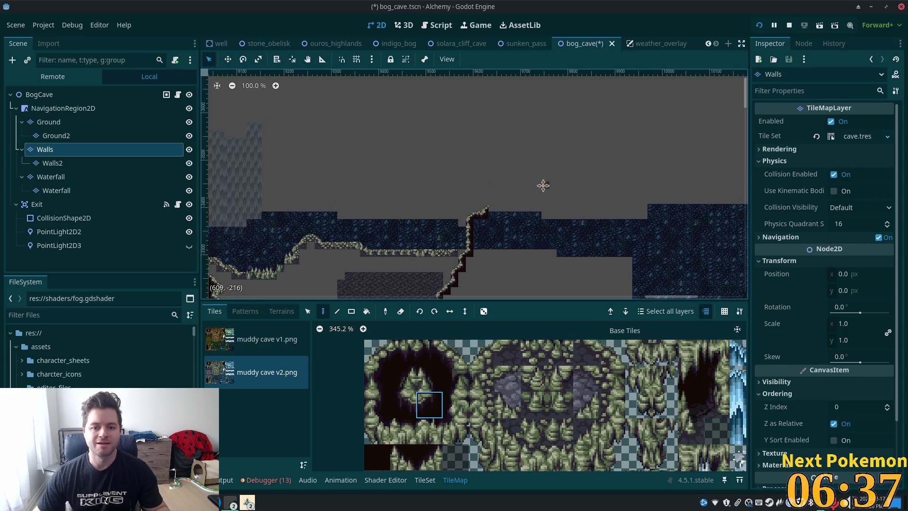
pyautogui.moveTo(422, 346); pyautogui.dragTo(428, 350)
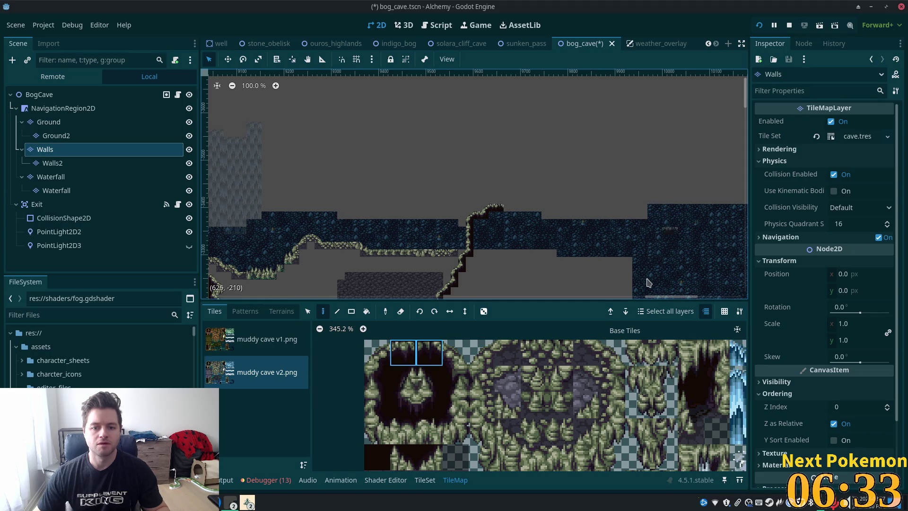
pyautogui.scroll(-5, 544, 189)
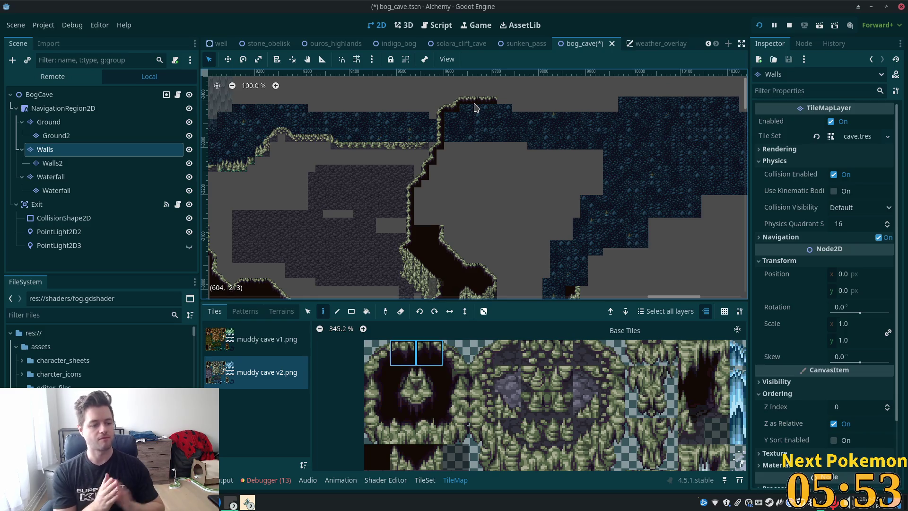
pyautogui.scroll(10, 443, 176)
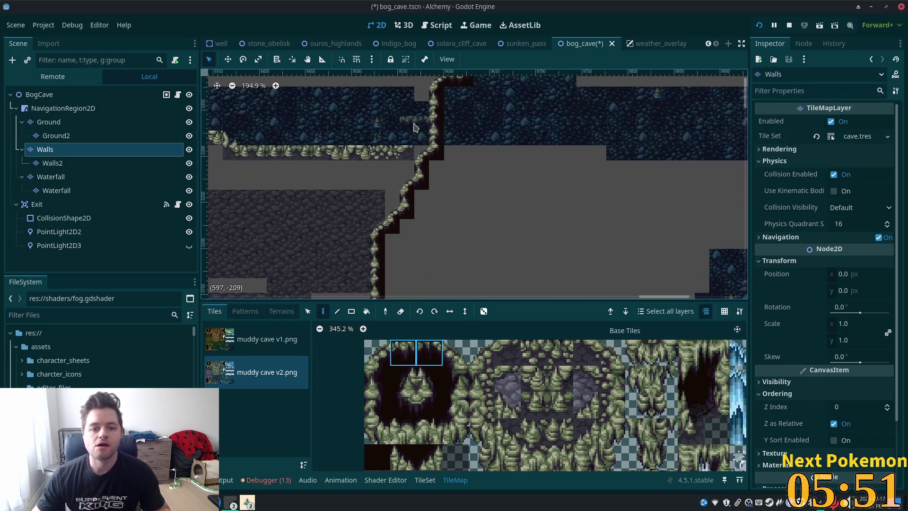
pyautogui.scroll(7, 443, 175)
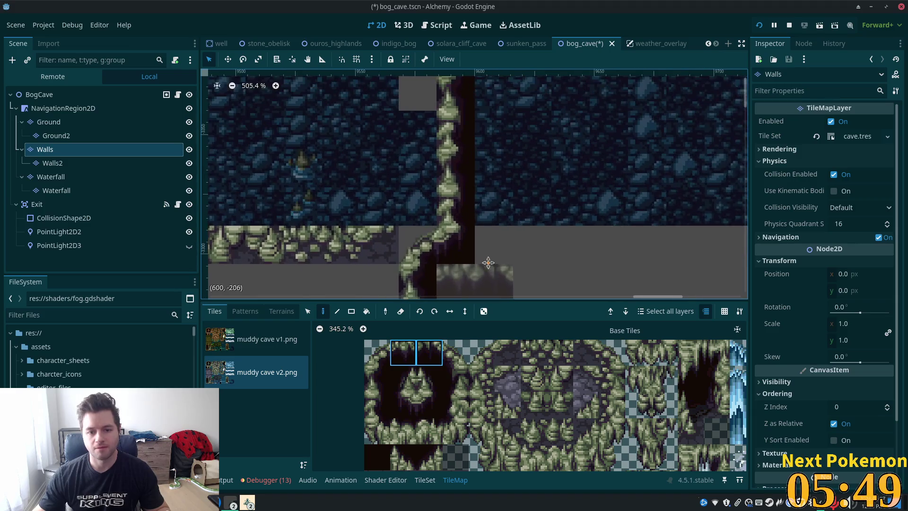
pyautogui.click(81, 122)
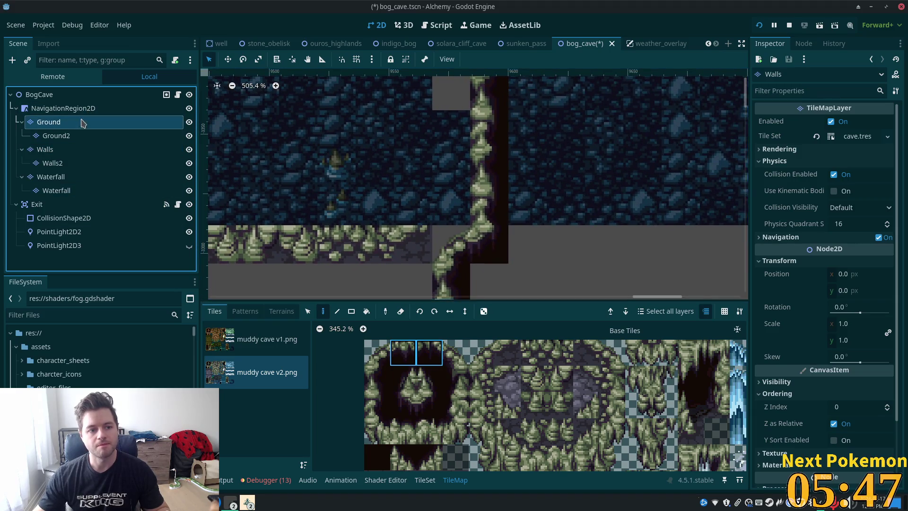
pyautogui.click(67, 139)
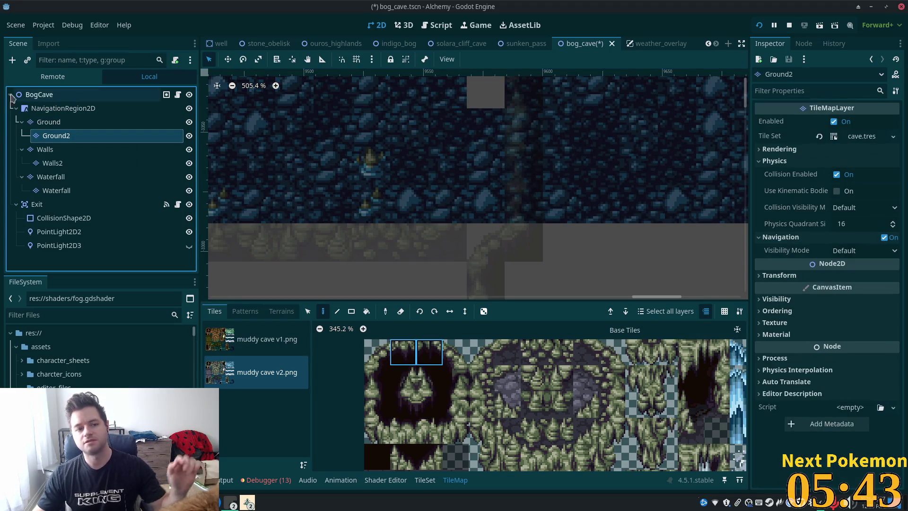
pyautogui.click(68, 122)
pyautogui.click(67, 149)
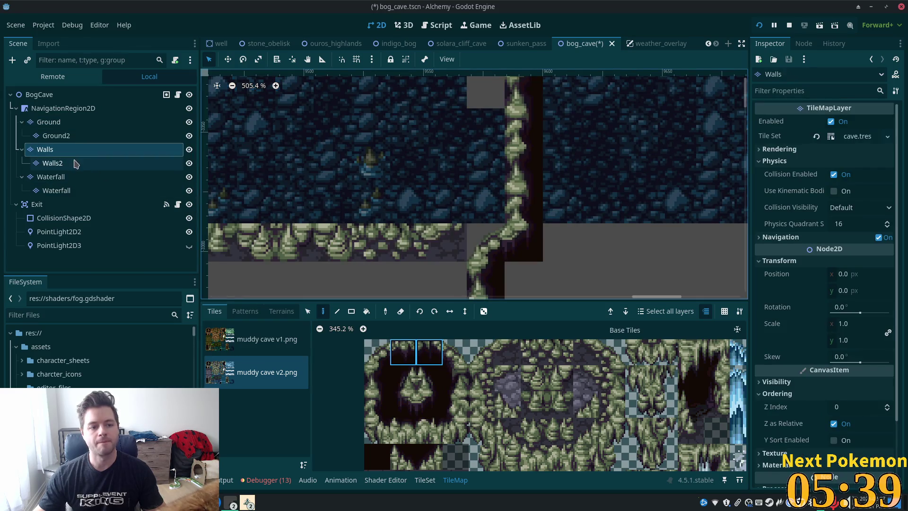
pyautogui.click(113, 163)
pyautogui.scroll(-2, 449, 251)
pyautogui.hscroll(1, 467, 251)
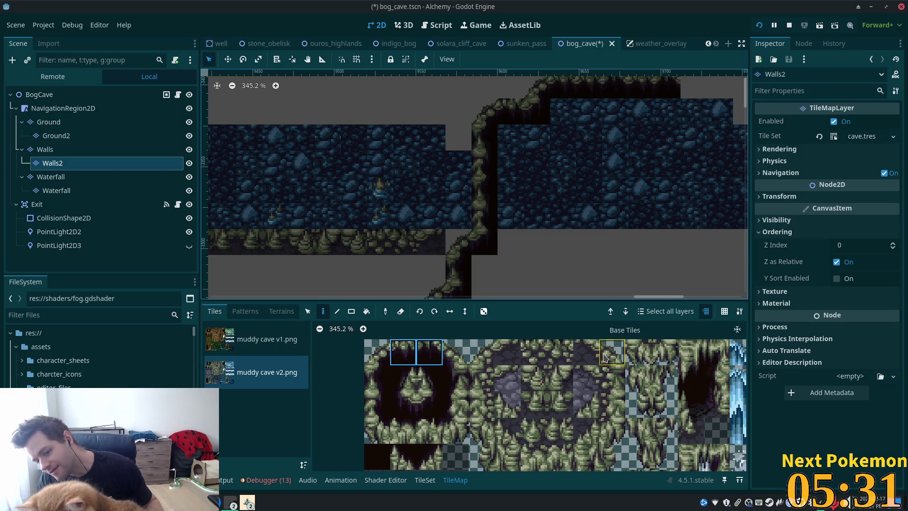
pyautogui.click(612, 352)
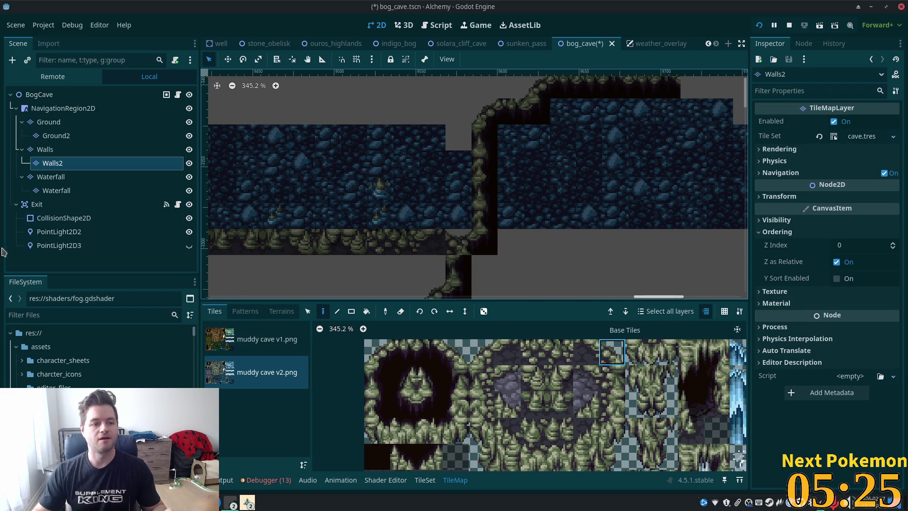
pyautogui.click(61, 96)
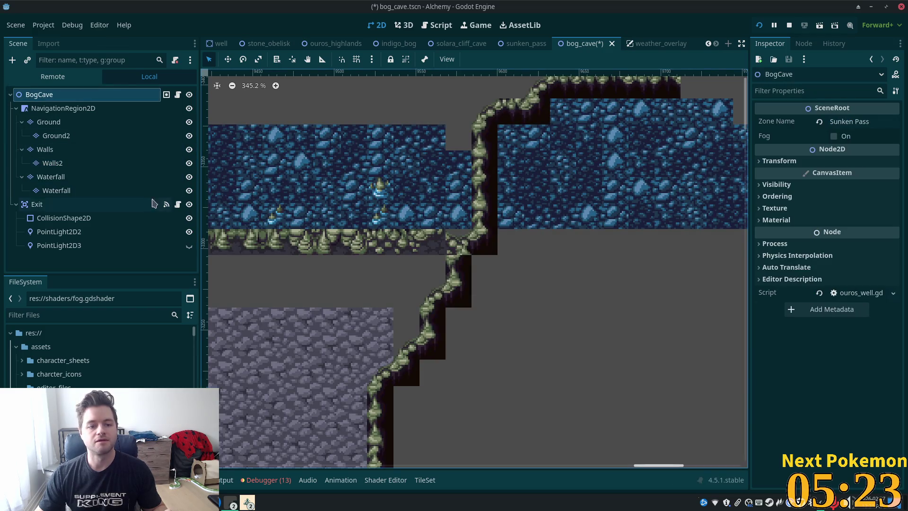
pyautogui.scroll(-2, 482, 237)
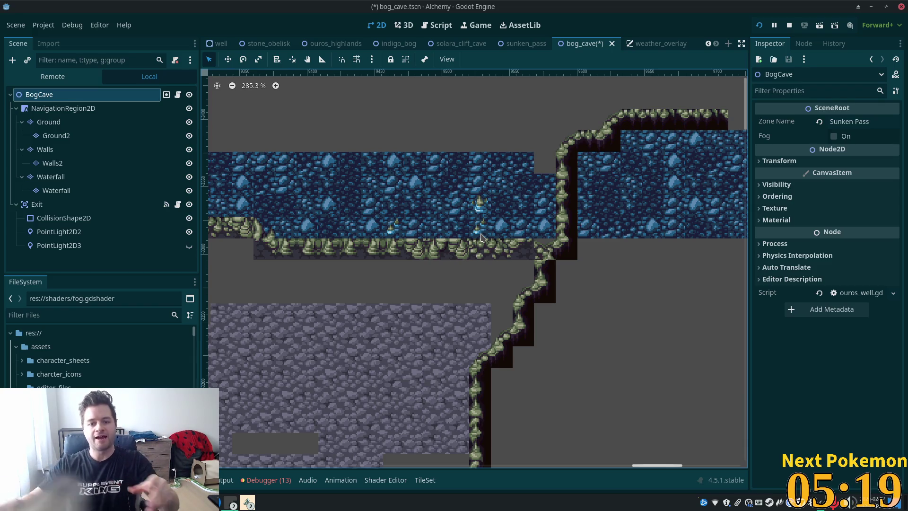
pyautogui.click(42, 149)
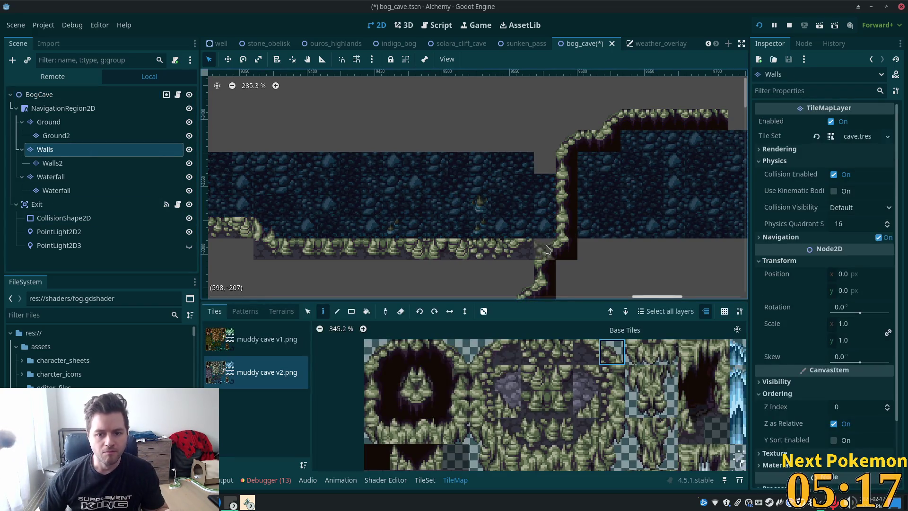
pyautogui.click(52, 162)
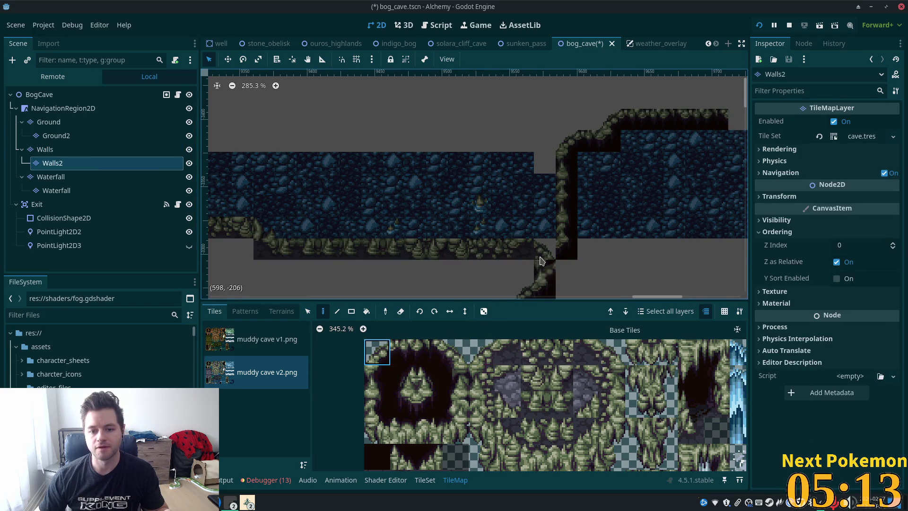
pyautogui.click(42, 95)
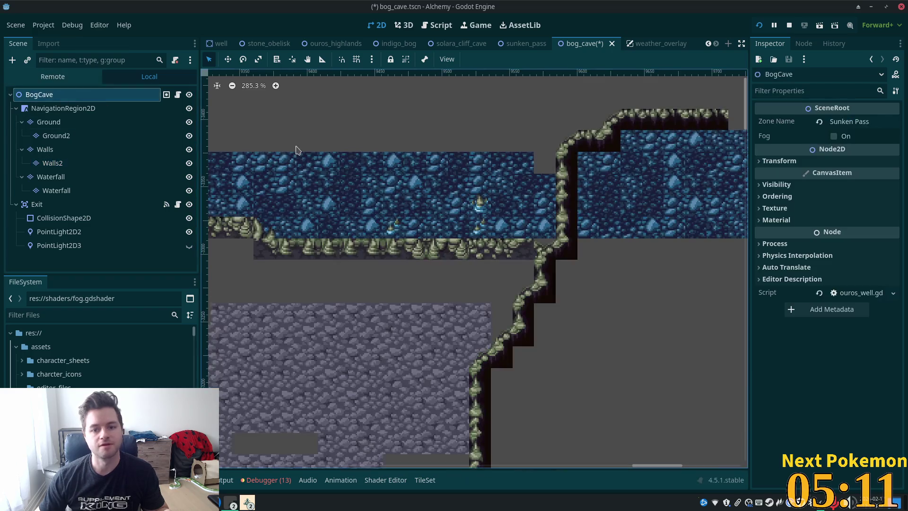
pyautogui.scroll(2, 537, 219)
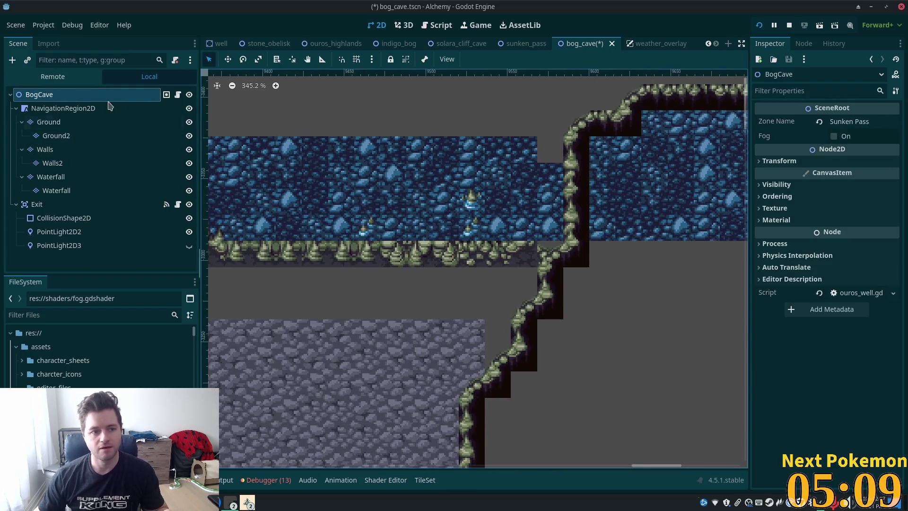
pyautogui.click(49, 122)
pyautogui.click(281, 311)
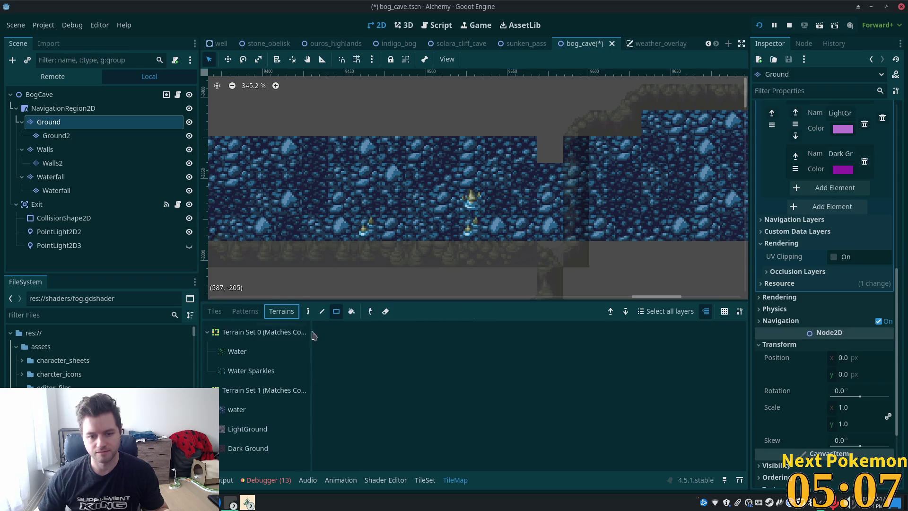
pyautogui.click(239, 410)
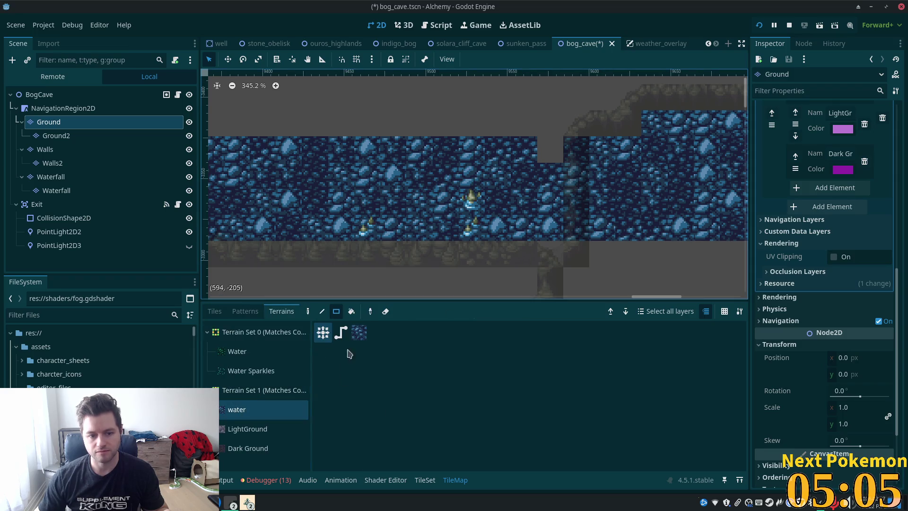
pyautogui.click(308, 311)
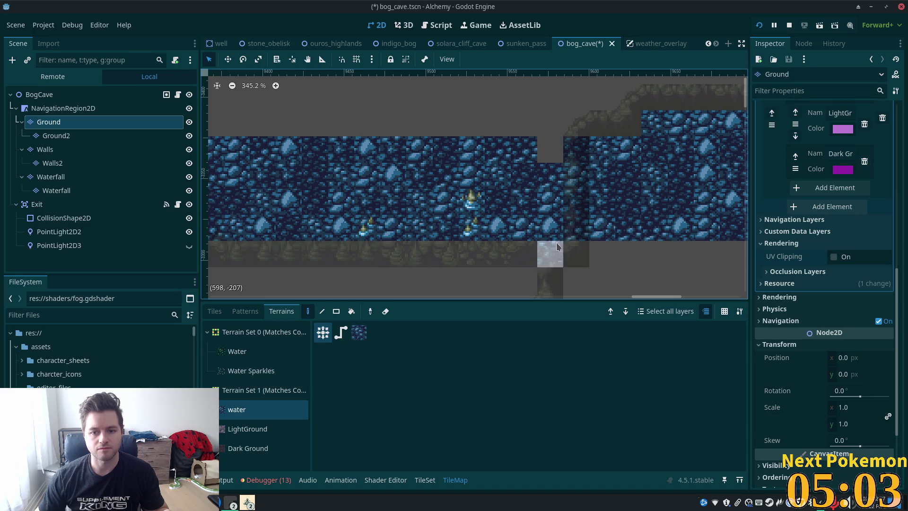
pyautogui.click(40, 95)
pyautogui.scroll(-2, 625, 256)
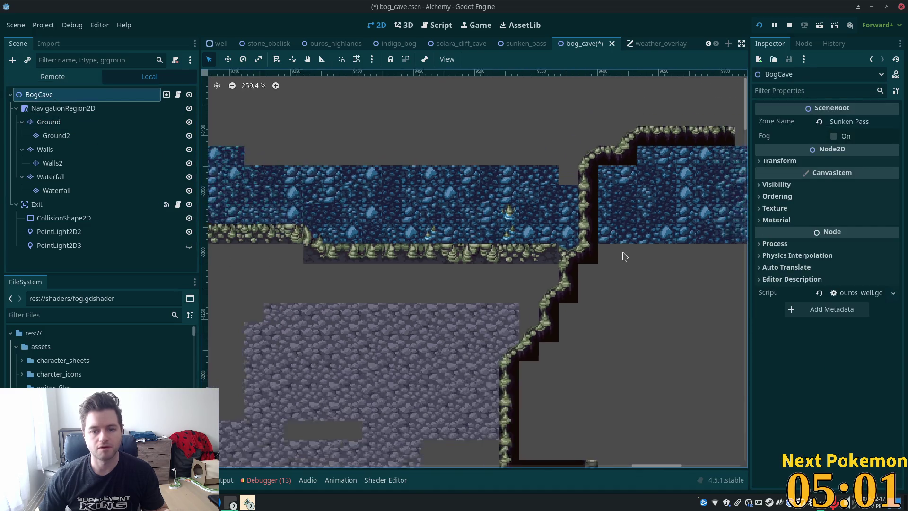
pyautogui.scroll(-3, 650, 298)
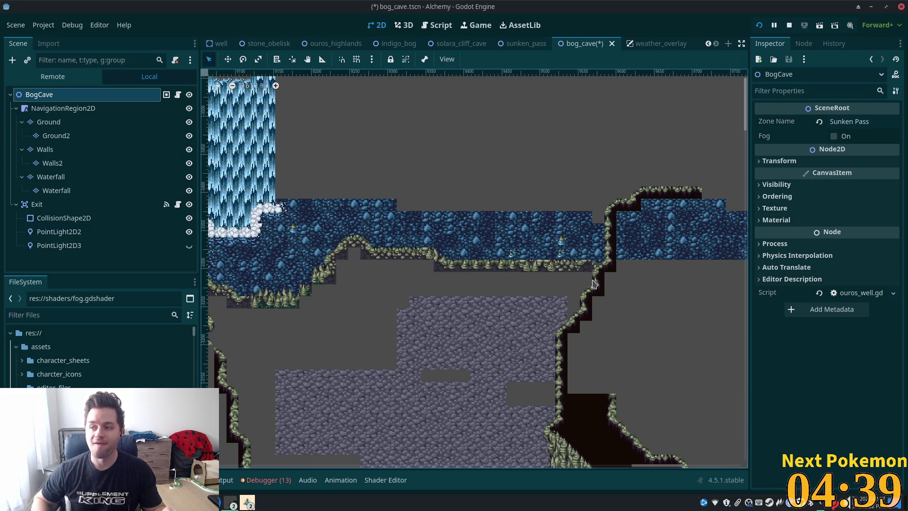
pyautogui.scroll(4, 419, 290)
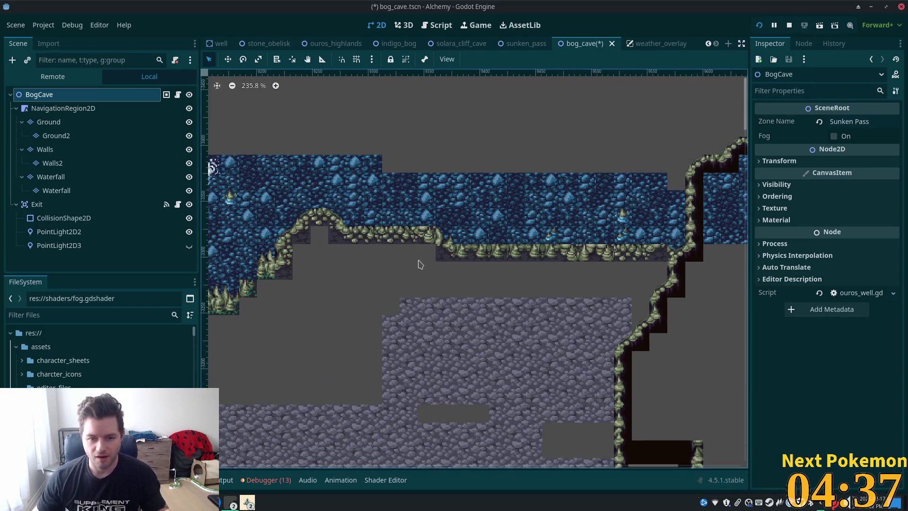
pyautogui.scroll(-3, 418, 264)
pyautogui.scroll(-3, 418, 264)
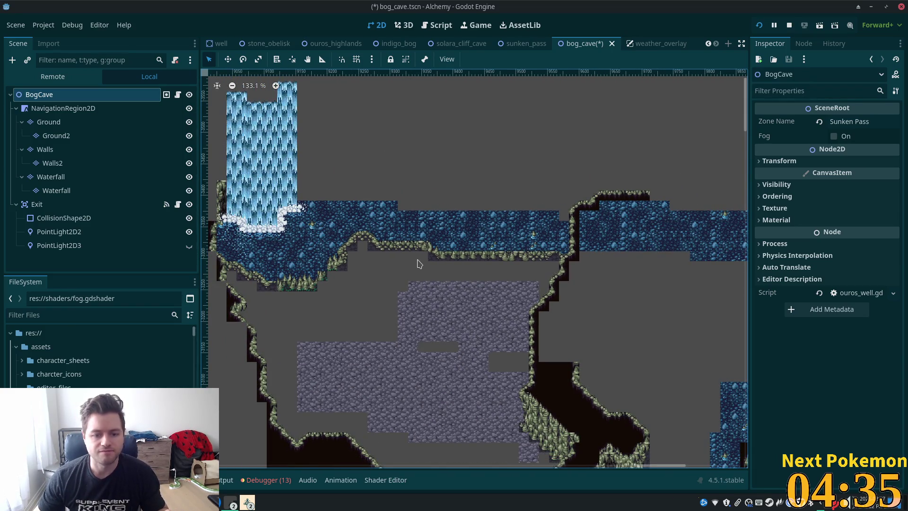
pyautogui.scroll(2, 510, 298)
pyautogui.scroll(-3, 481, 300)
pyautogui.scroll(1, 532, 258)
pyautogui.scroll(2, 469, 264)
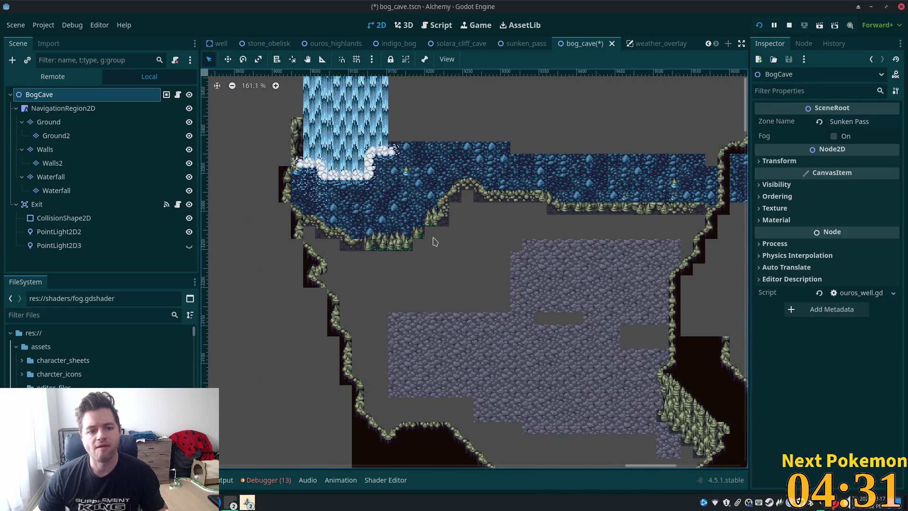
pyautogui.scroll(-2, 606, 223)
pyautogui.moveTo(604, 229)
pyautogui.mouseDown()
pyautogui.moveTo(429, 274)
pyautogui.moveTo(403, 303)
pyautogui.mouseUp()
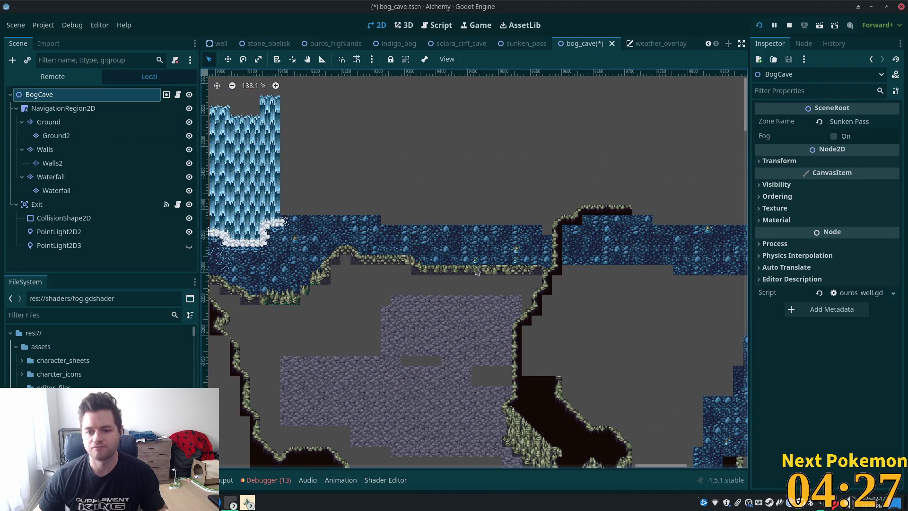
pyautogui.hscroll(-5, 478, 267)
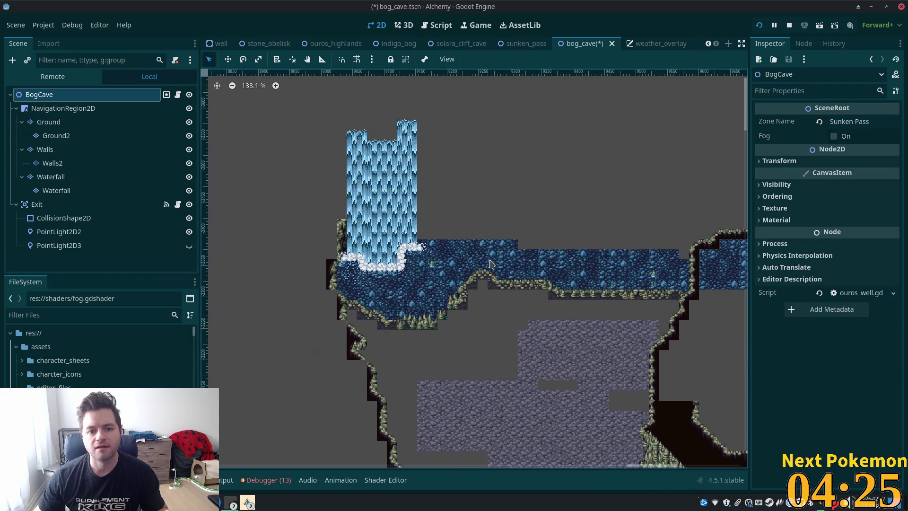
pyautogui.scroll(5, 485, 303)
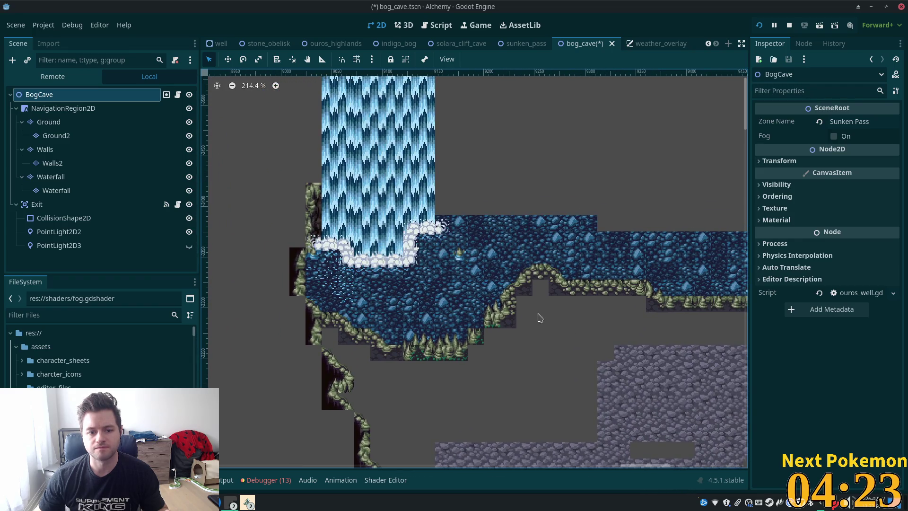
pyautogui.scroll(1, 539, 318)
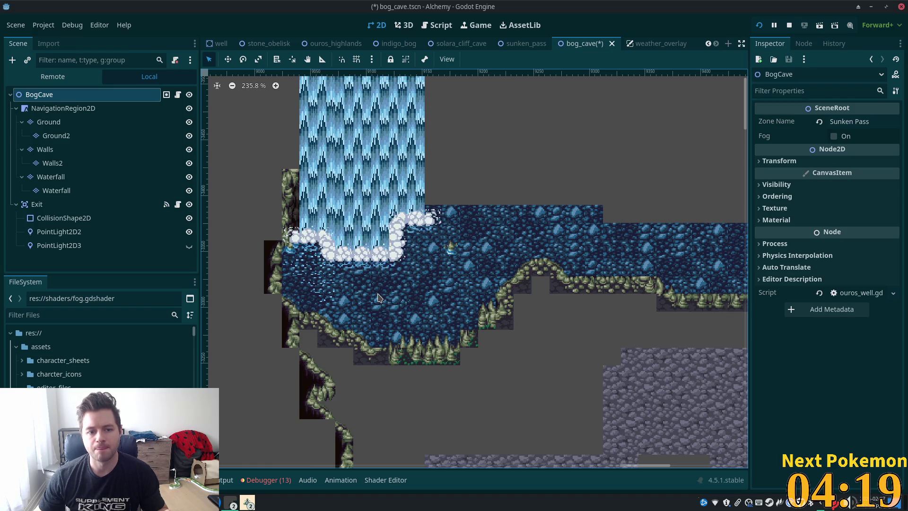
pyautogui.moveTo(484, 275)
pyautogui.mouseDown()
pyautogui.moveTo(437, 311)
pyautogui.moveTo(403, 315)
pyautogui.mouseUp()
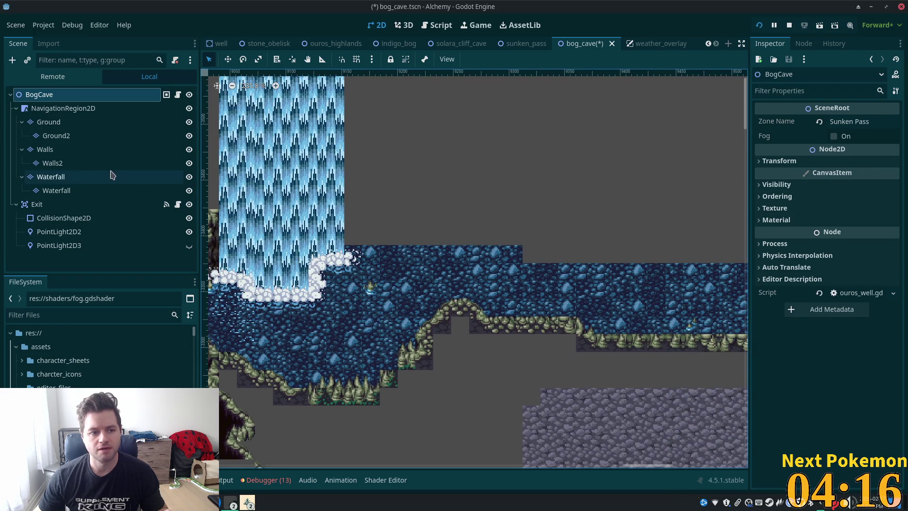
pyautogui.click(47, 149)
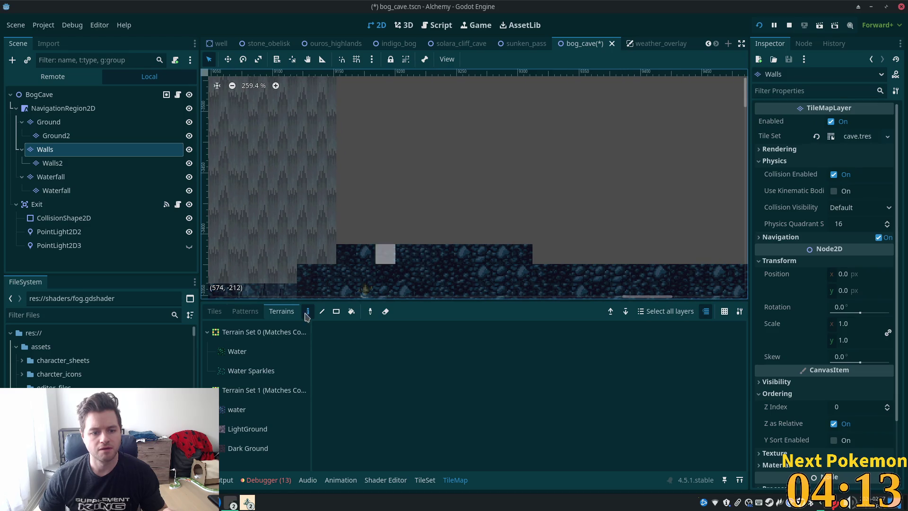
# Show the muddy cave v2 tile atlas and pick its blue water tile.
pyautogui.hscroll(-4, 385, 239)
pyautogui.scroll(-3, 385, 240)
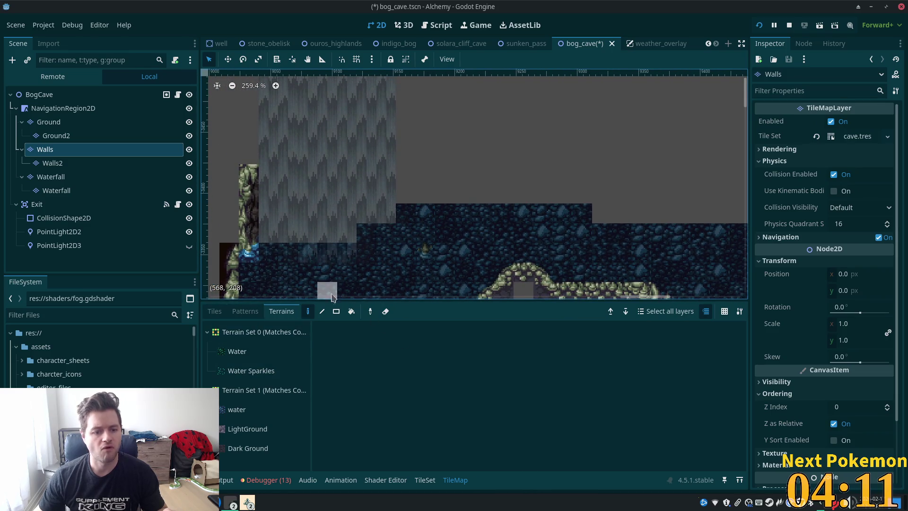
pyautogui.click(214, 311)
pyautogui.scroll(-2, 526, 350)
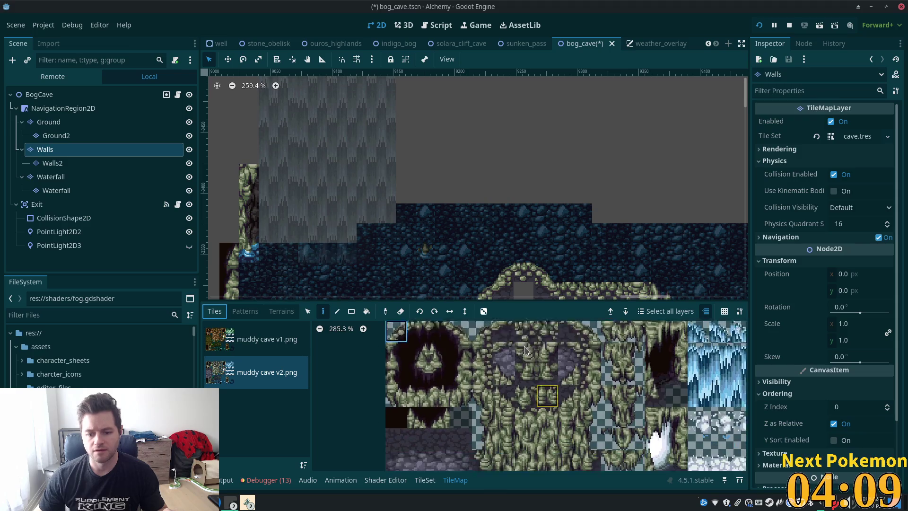
pyautogui.scroll(-4, 526, 350)
pyautogui.hscroll(2, 496, 388)
pyautogui.click(462, 434)
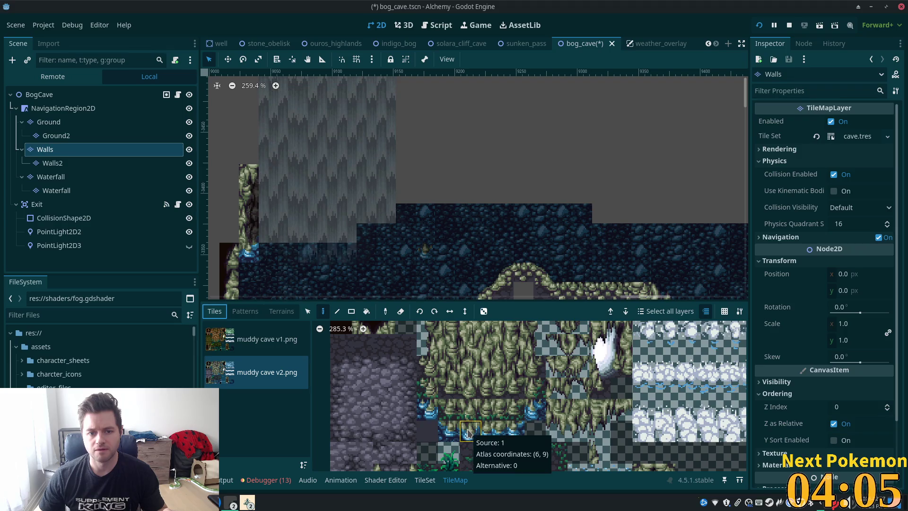
# Place a five-tile mossy wall column beside the waterfall.
pyautogui.scroll(-5, 496, 426)
pyautogui.hscroll(3, 496, 426)
pyautogui.moveTo(575, 366); pyautogui.dragTo(574, 454)
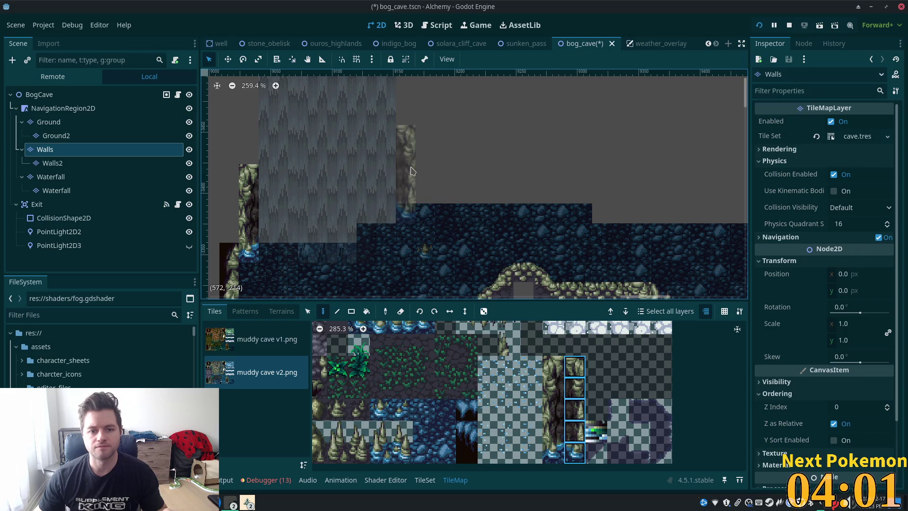
pyautogui.click(405, 160)
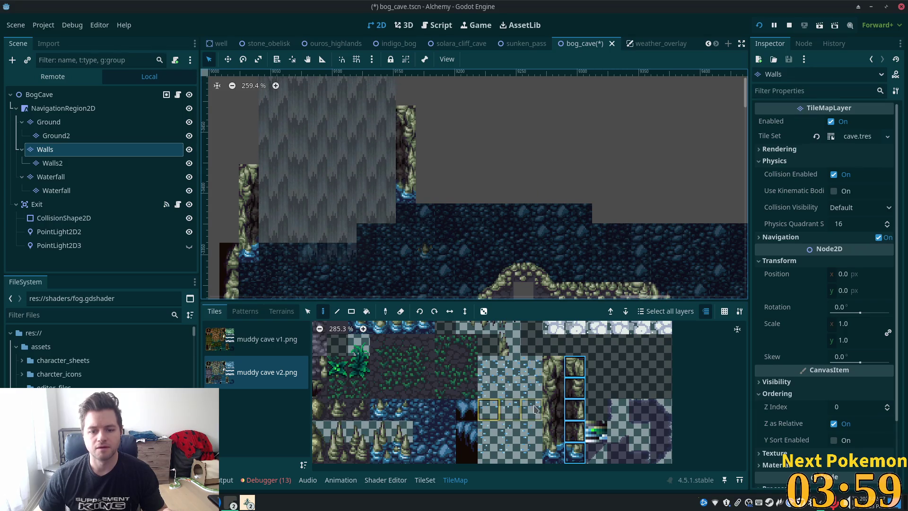
# Pick mossy wall tiles and paint water-edge tiles along the wall's base.
pyautogui.moveTo(532, 367); pyautogui.dragTo(480, 373)
pyautogui.scroll(-5, 480, 373)
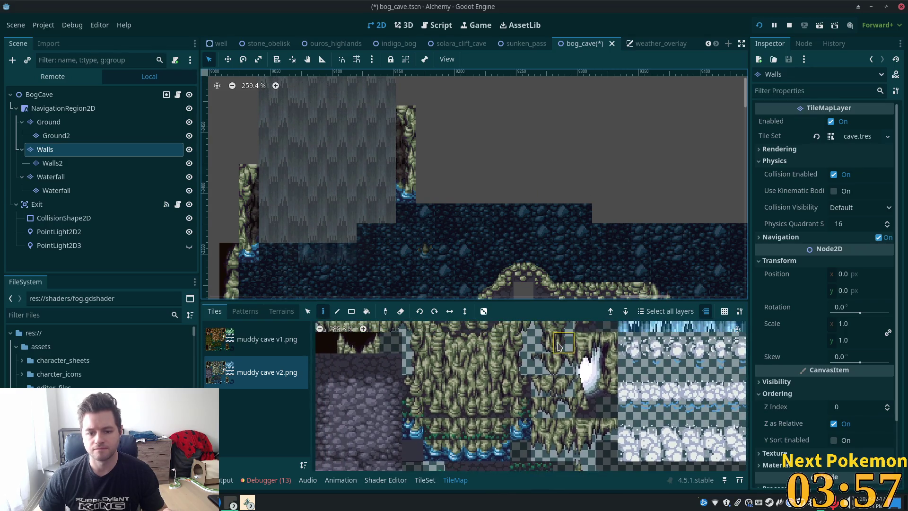
pyautogui.click(445, 370)
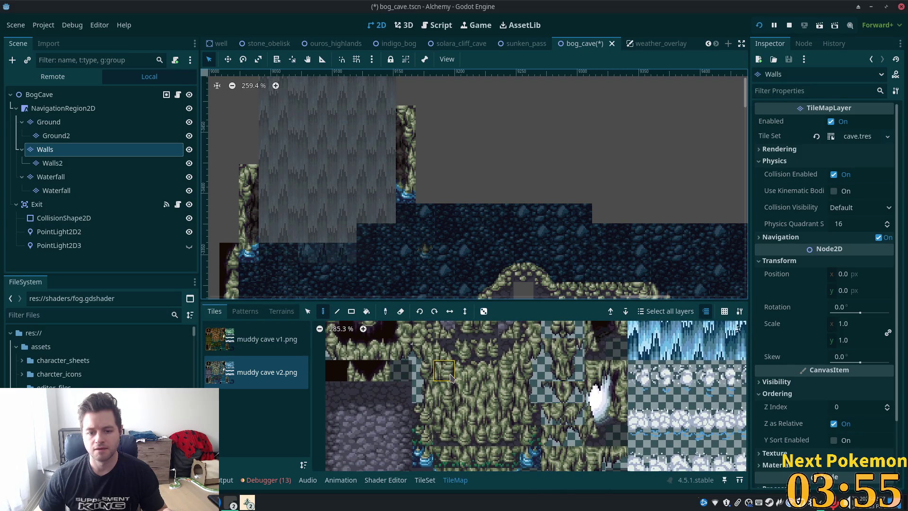
pyautogui.click(466, 412)
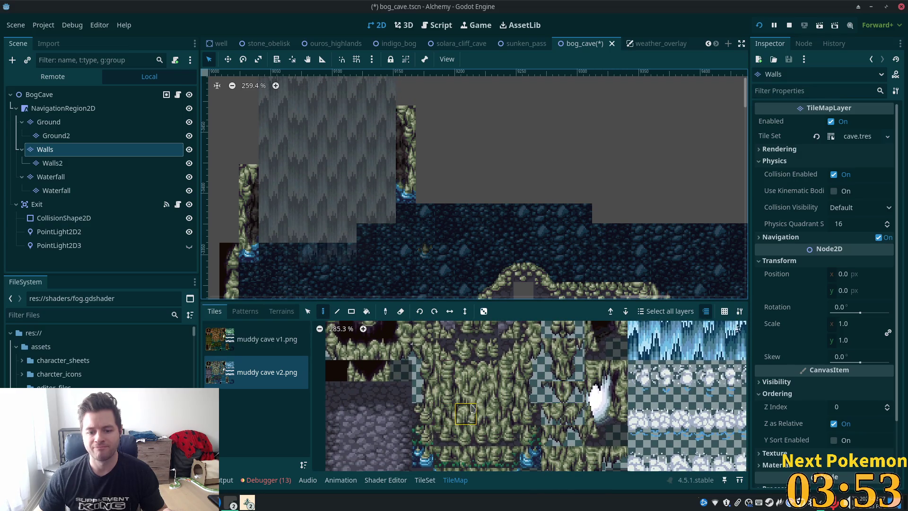
pyautogui.scroll(-2, 467, 403)
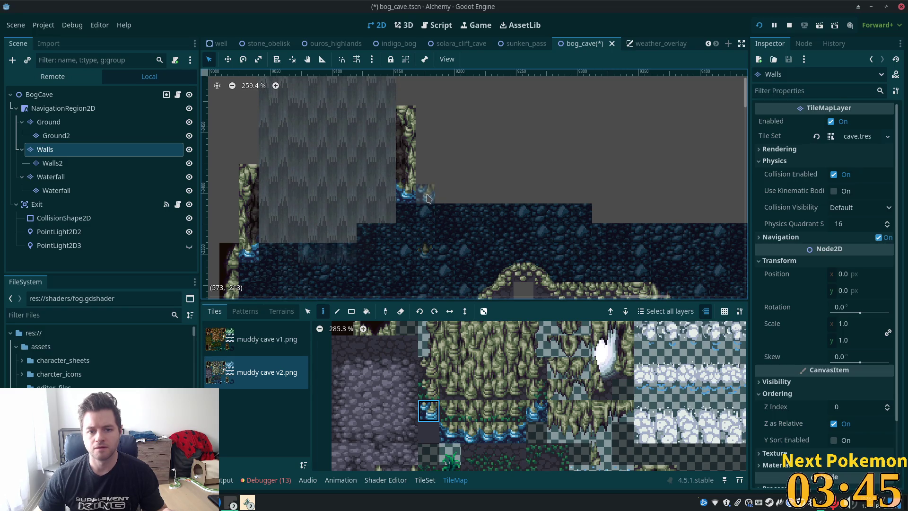
pyautogui.scroll(2, 477, 344)
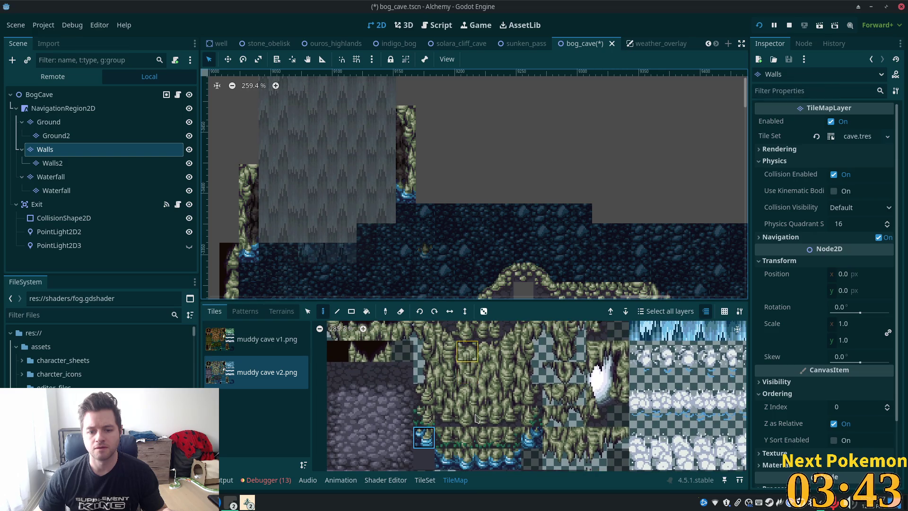
pyautogui.click(406, 194)
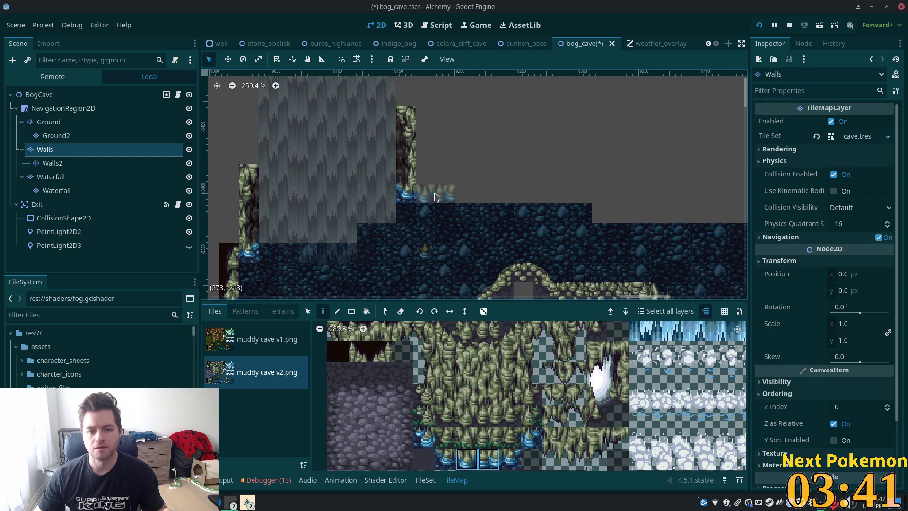
pyautogui.click(426, 194)
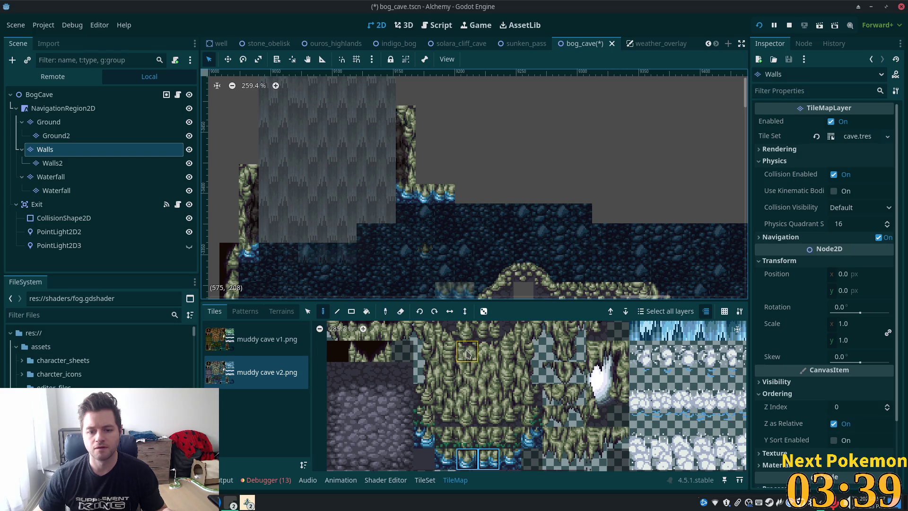
# Paint a 2x4 and a 2x3 mossy wall block above the water edge.
pyautogui.moveTo(467, 353); pyautogui.dragTo(489, 416)
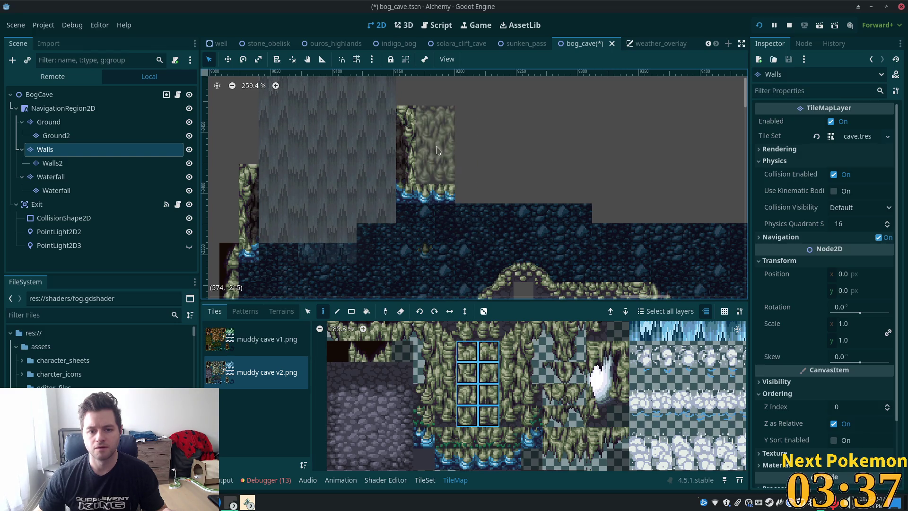
pyautogui.click(436, 149)
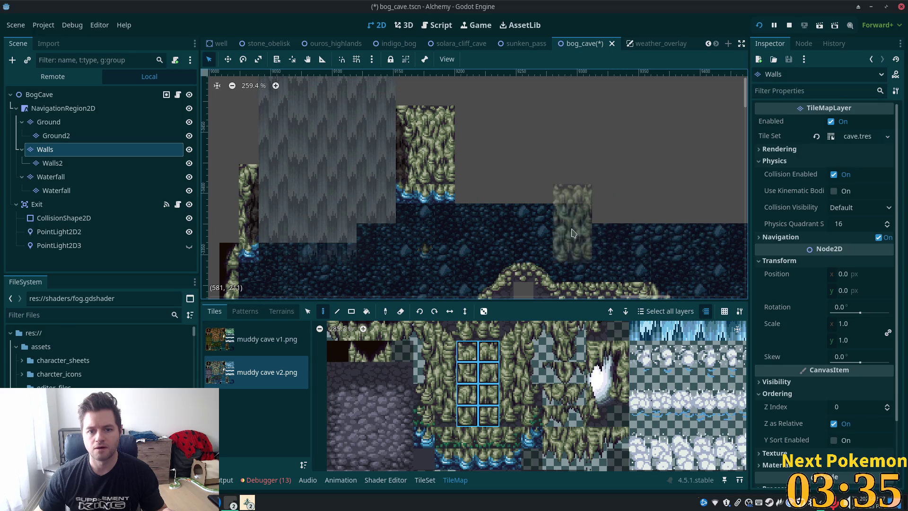
pyautogui.moveTo(477, 350); pyautogui.dragTo(489, 395)
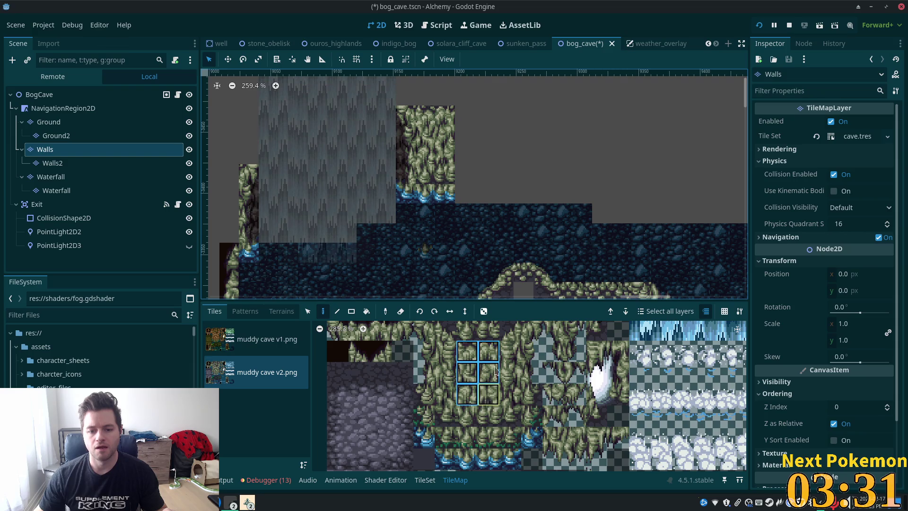
pyautogui.click(439, 145)
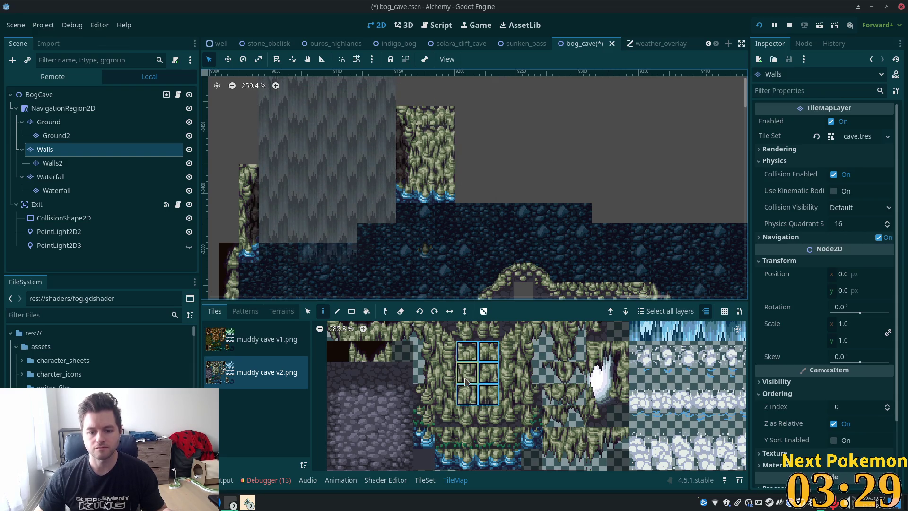
pyautogui.moveTo(465, 381); pyautogui.dragTo(489, 375)
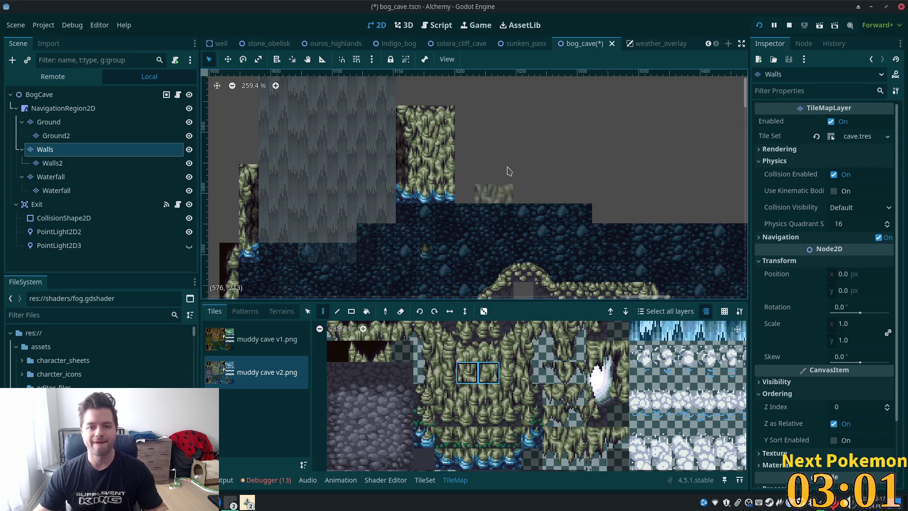
# Copy the five-tile wall column from the map and paint it right of the block.
pyautogui.scroll(1, 509, 170)
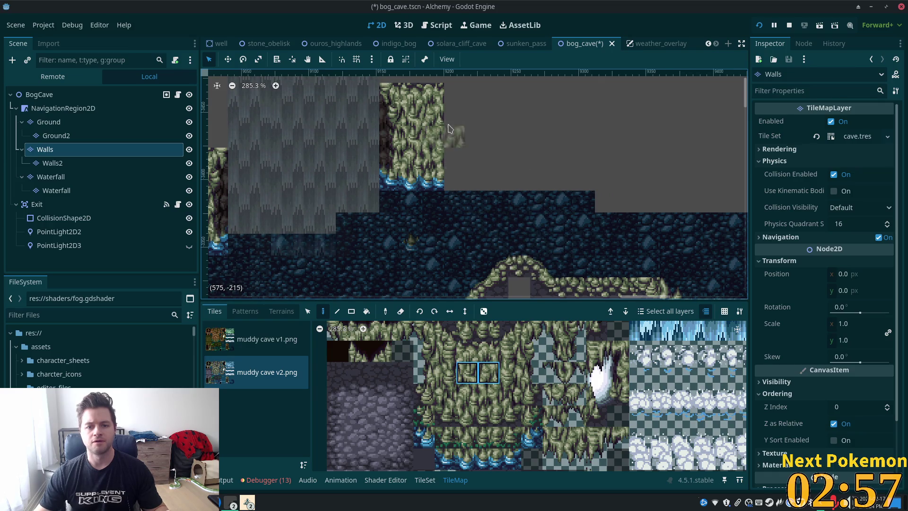
pyautogui.scroll(3, 407, 203)
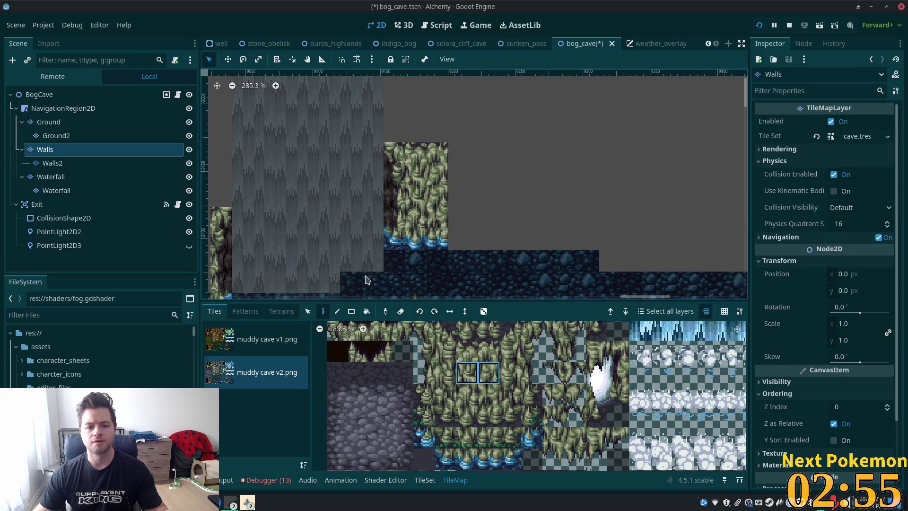
pyautogui.click(307, 312)
pyautogui.moveTo(412, 150); pyautogui.dragTo(416, 241)
pyautogui.click(324, 311)
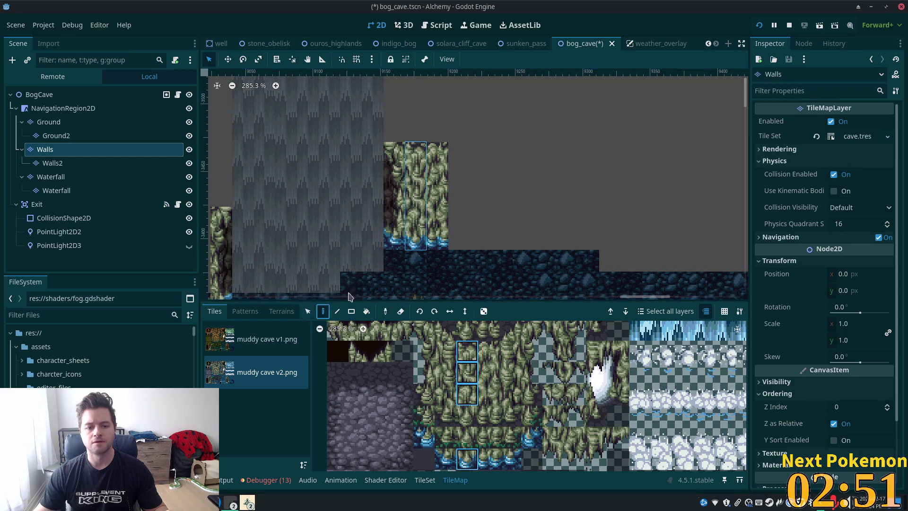
pyautogui.click(459, 194)
# Undo the misplaced column and paint a three-tile wall column beside the wall instead.
pyautogui.scroll(-1, 585, 191)
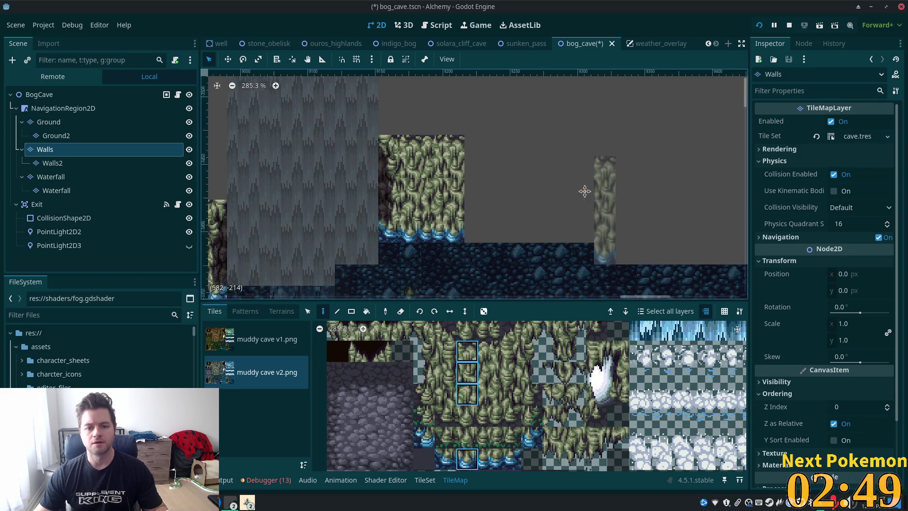
pyautogui.moveTo(585, 191); pyautogui.dragTo(516, 180)
pyautogui.hotkey('ctrl', 'z')
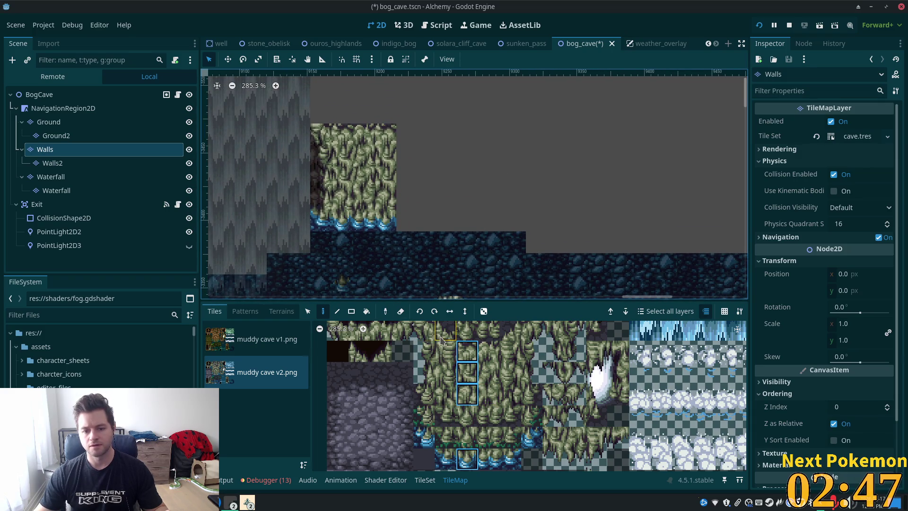
pyautogui.moveTo(446, 351); pyautogui.dragTo(446, 395)
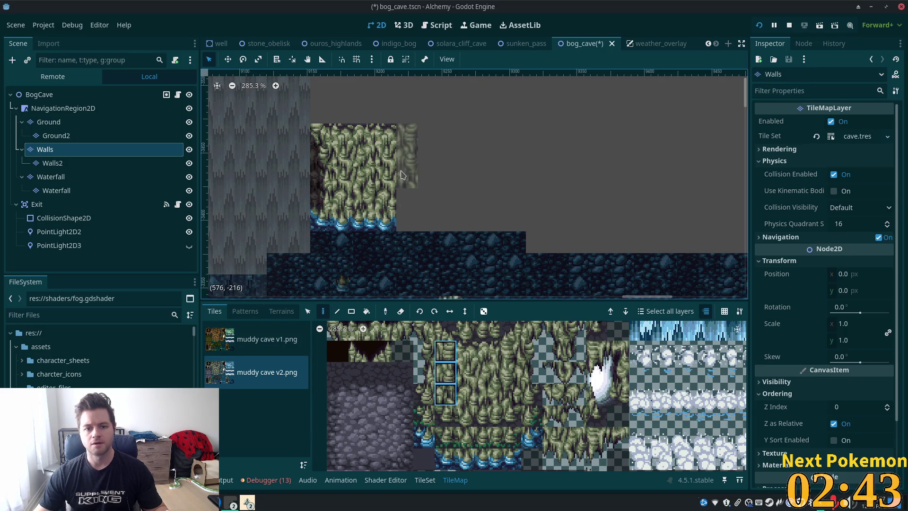
pyautogui.click(399, 182)
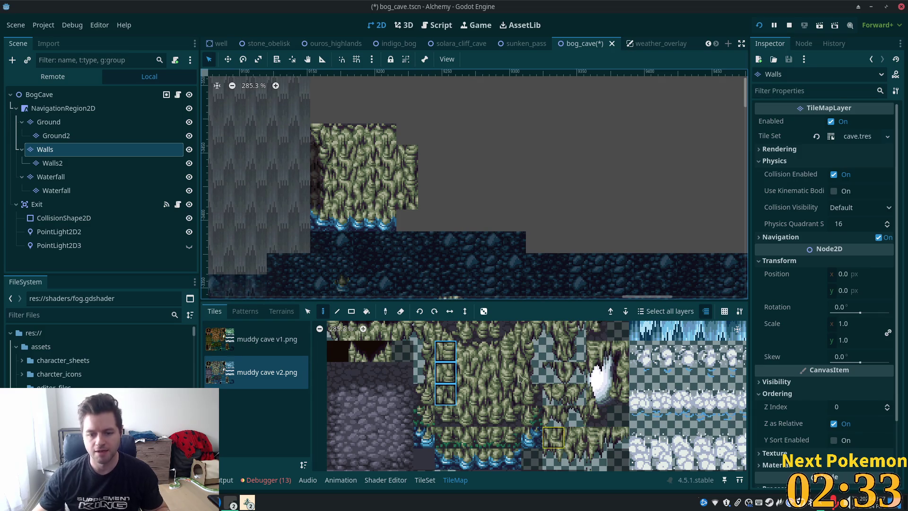
# Paint a single waterfall-edge tile at the cliff base.
pyautogui.scroll(-2, 519, 378)
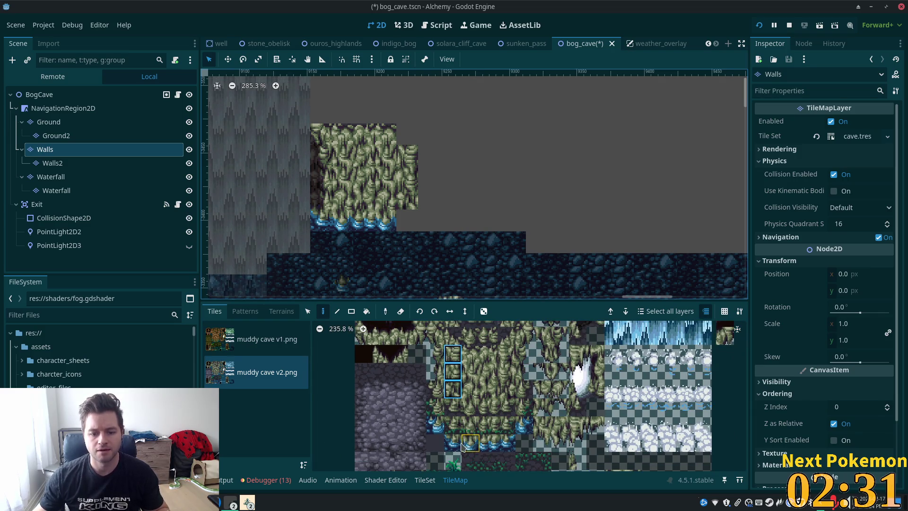
pyautogui.scroll(-1, 483, 137)
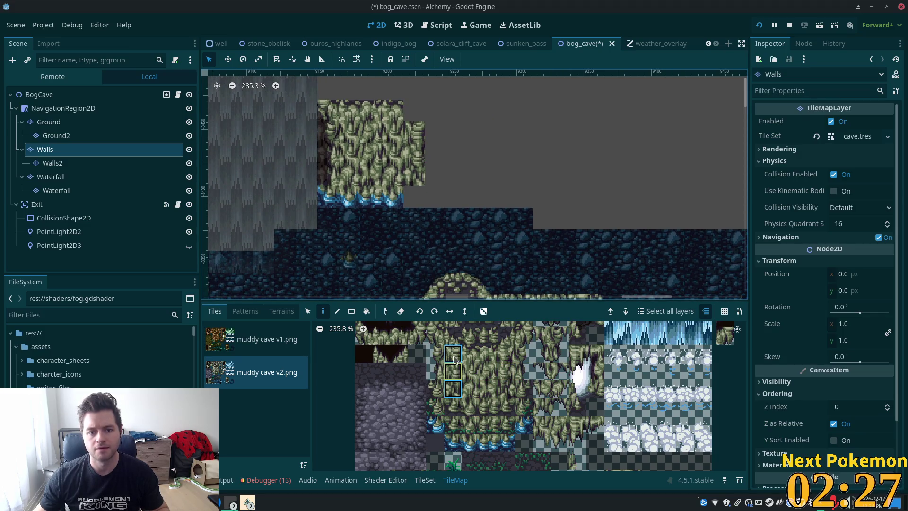
pyautogui.click(308, 311)
pyautogui.moveTo(415, 140); pyautogui.dragTo(416, 197)
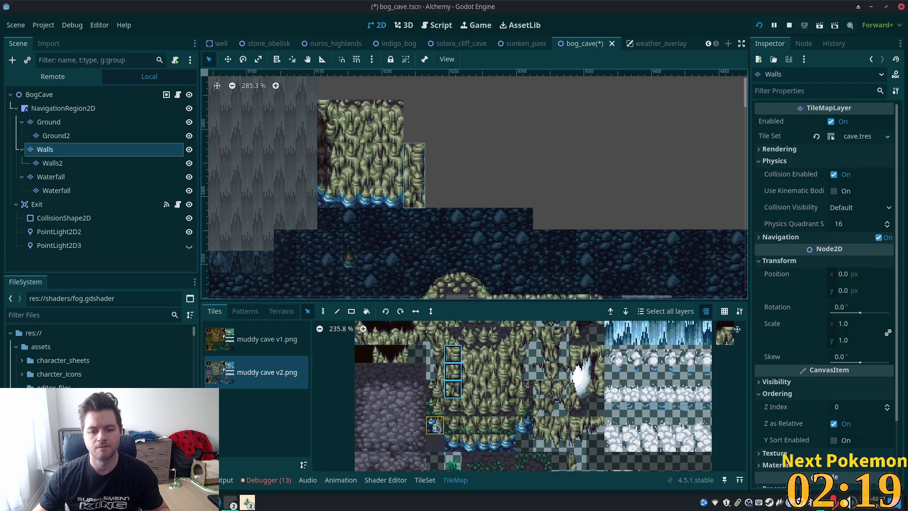
pyautogui.click(452, 443)
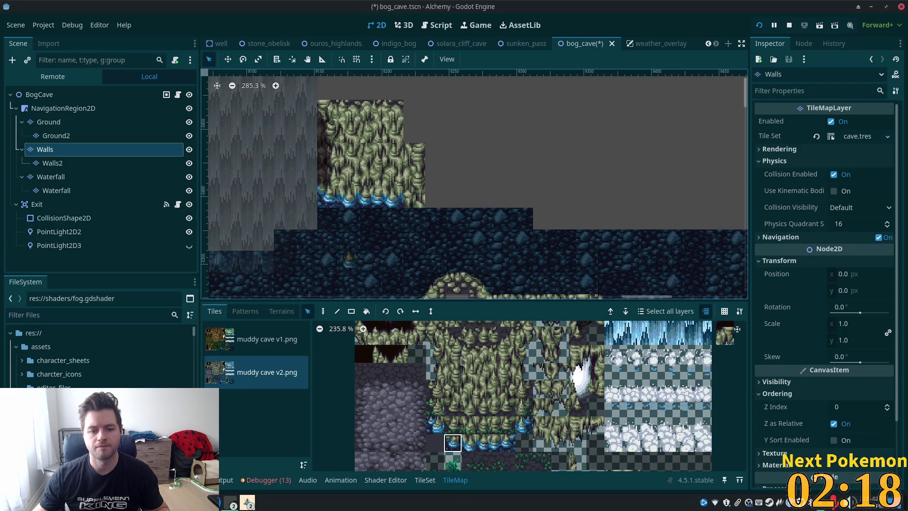
pyautogui.click(460, 441)
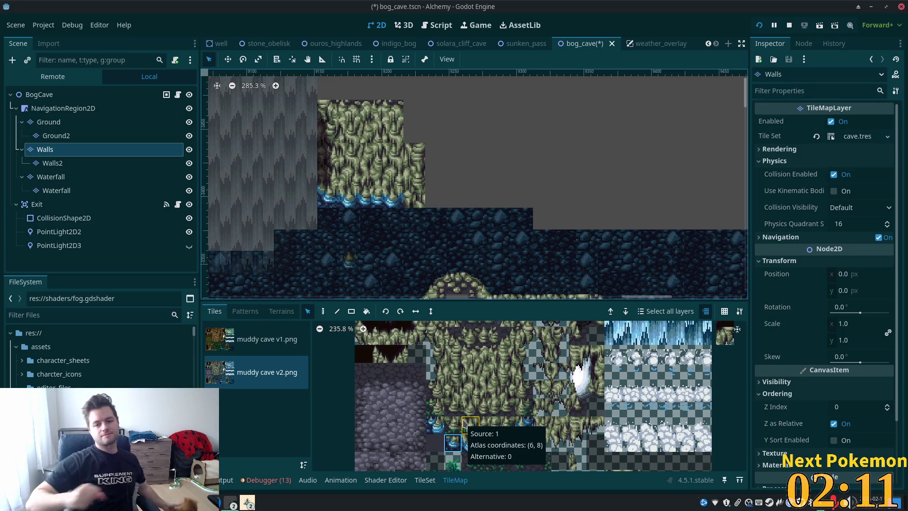
pyautogui.click(323, 312)
pyautogui.click(420, 215)
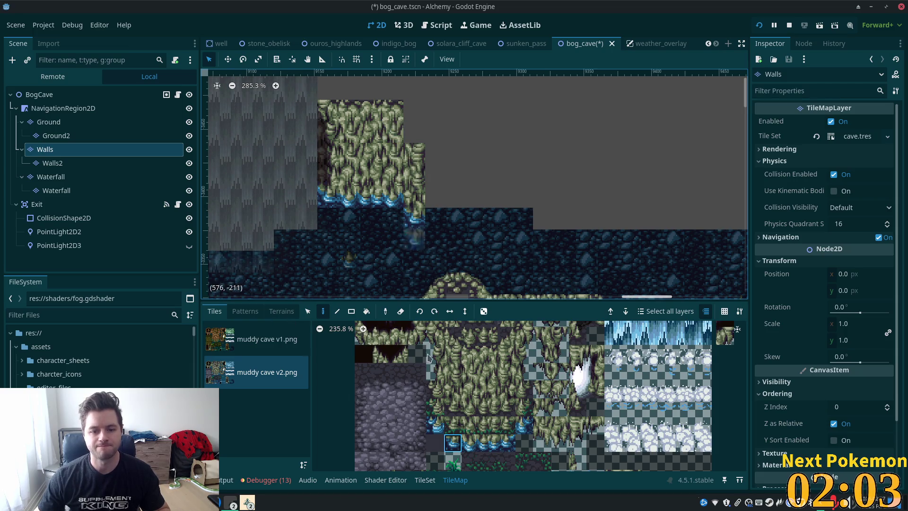
pyautogui.scroll(3, 452, 350)
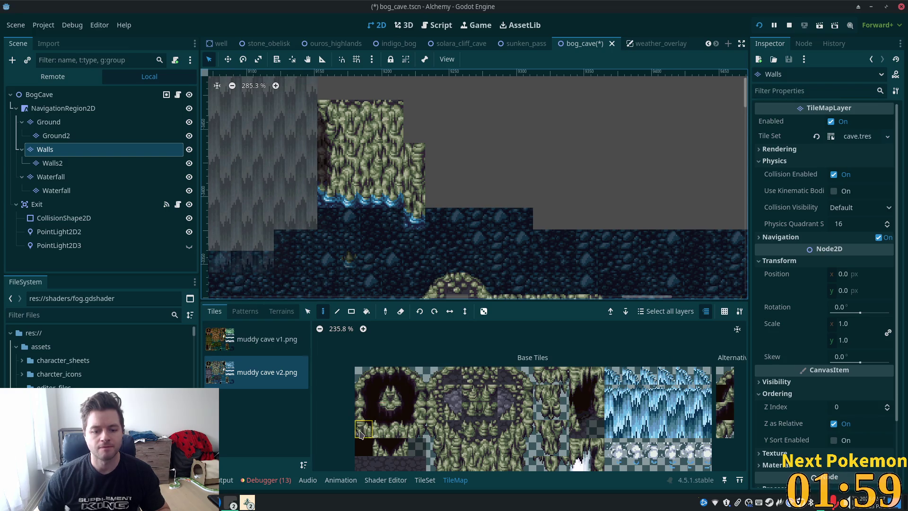
# Try a dark corner tile at the wall's top right, then paint it over with wall tile.
pyautogui.click(361, 434)
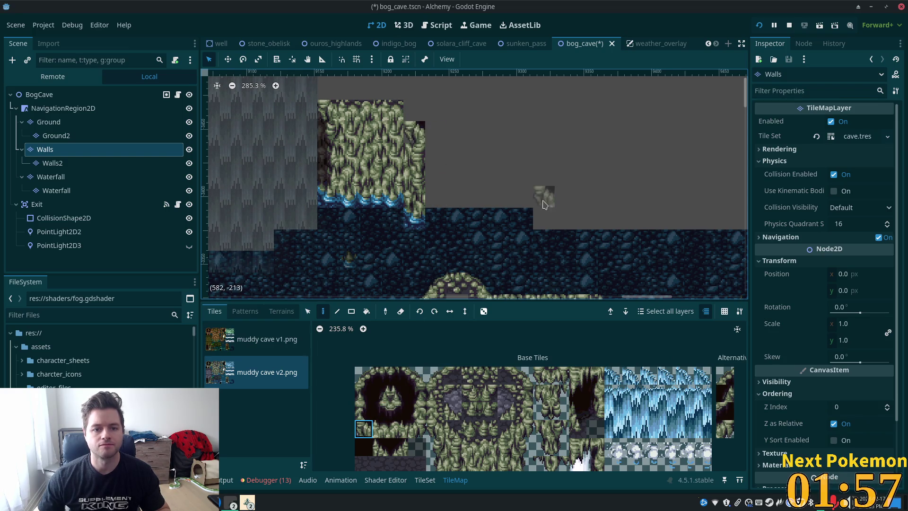
pyautogui.click(380, 453)
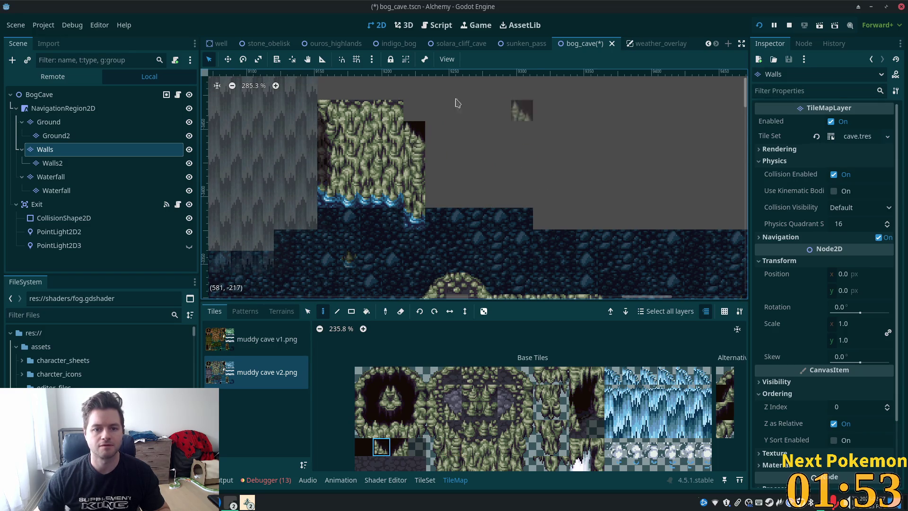
pyautogui.click(412, 114)
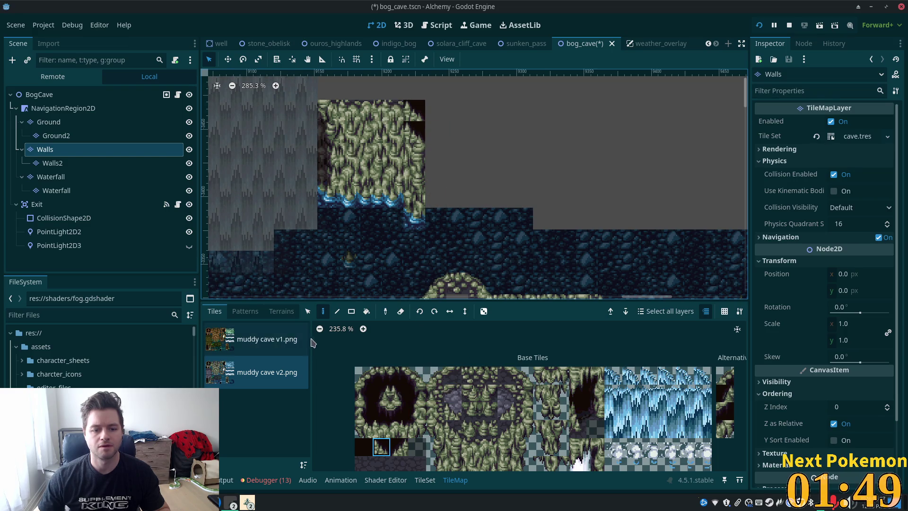
pyautogui.keyDown('ctrl'); pyautogui.click(414, 153); pyautogui.keyUp('ctrl')
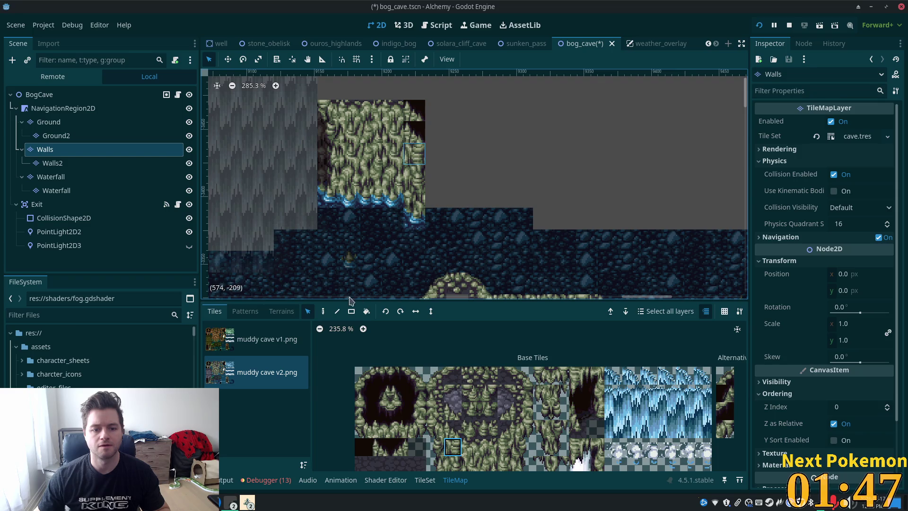
pyautogui.click(323, 311)
pyautogui.click(416, 130)
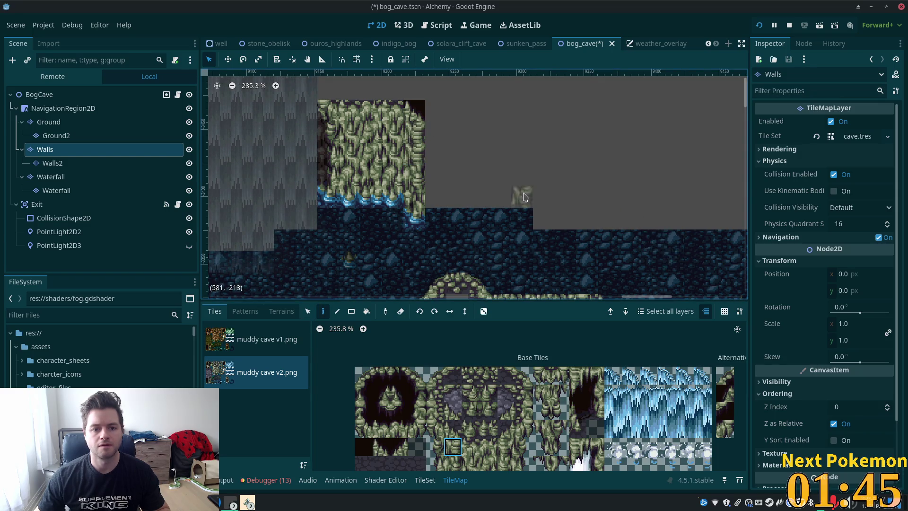
pyautogui.scroll(-5, 568, 238)
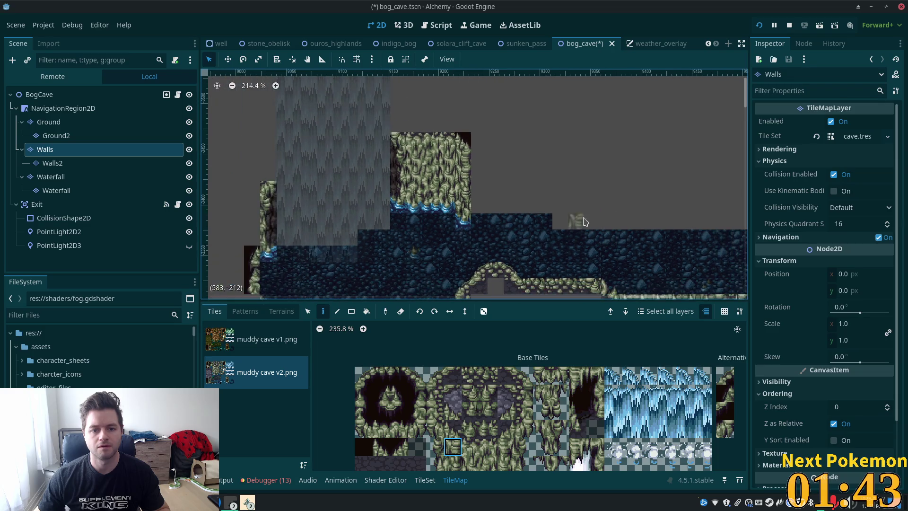
pyautogui.click(400, 311)
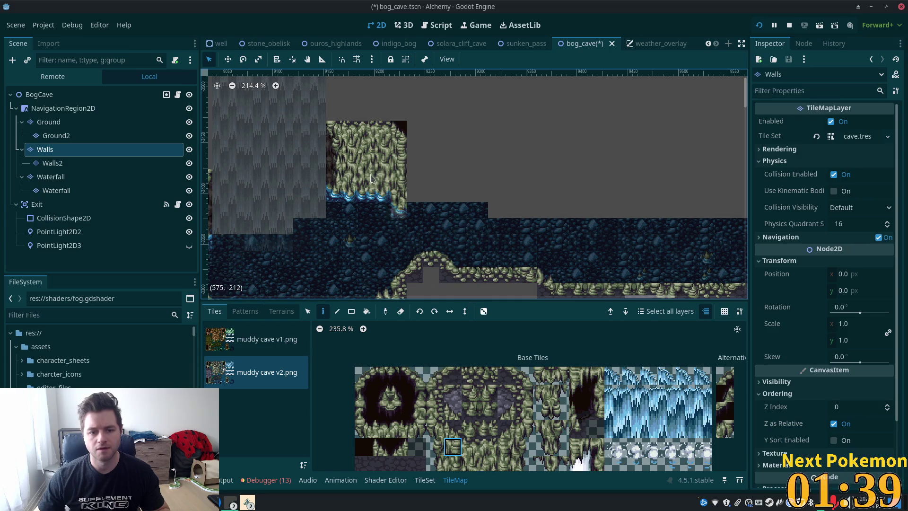
# Stamp two wall tiles above the wall block, then undo the stamp.
pyautogui.click(307, 312)
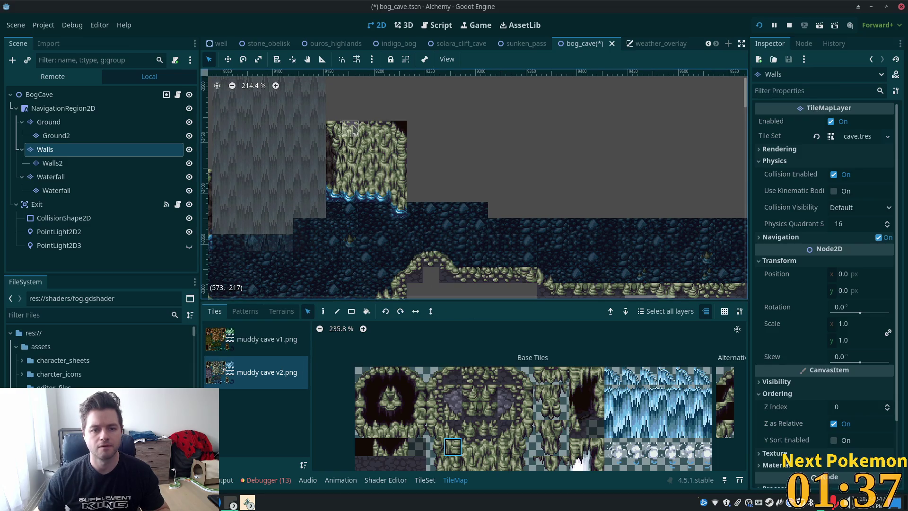
pyautogui.click(352, 130)
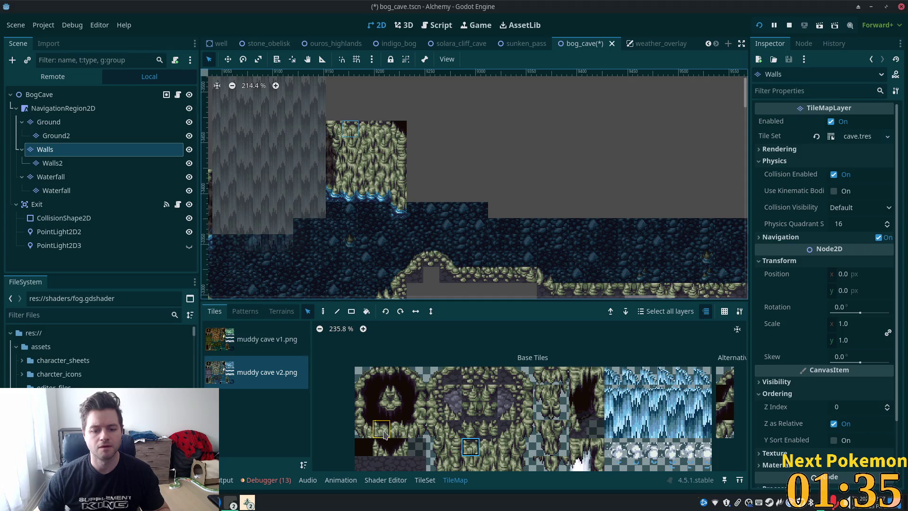
pyautogui.moveTo(384, 434); pyautogui.dragTo(400, 431)
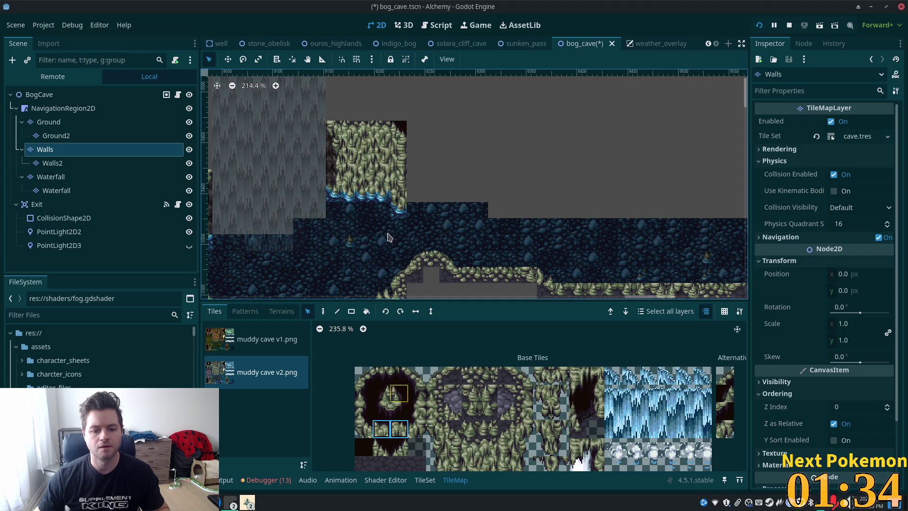
pyautogui.click(322, 312)
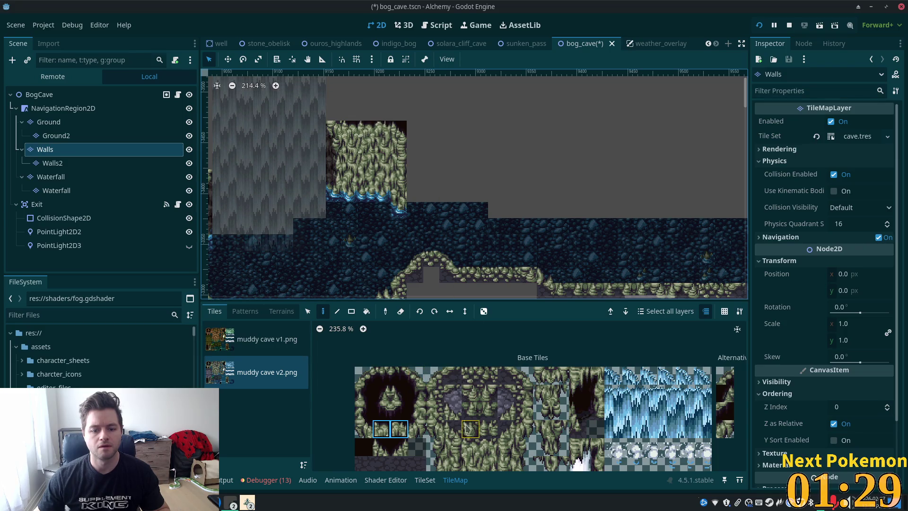
pyautogui.click(359, 113)
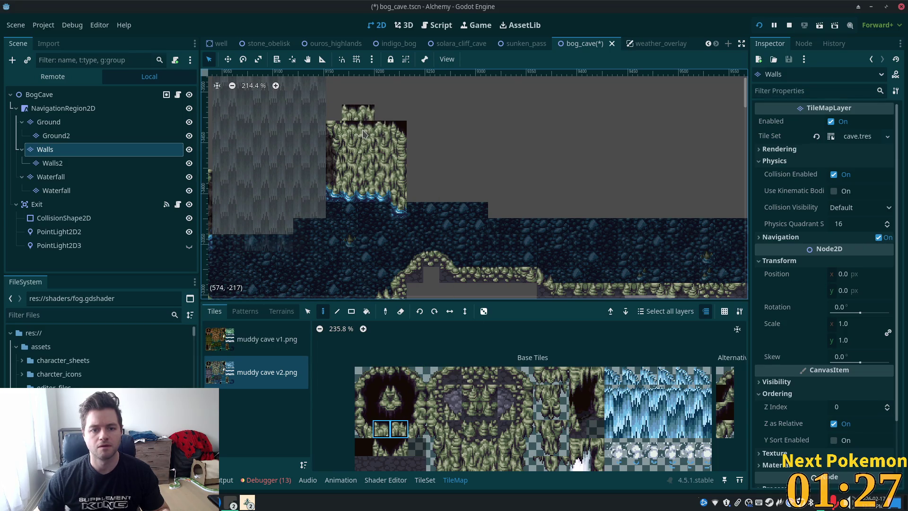
pyautogui.hotkey('ctrl', 'z')
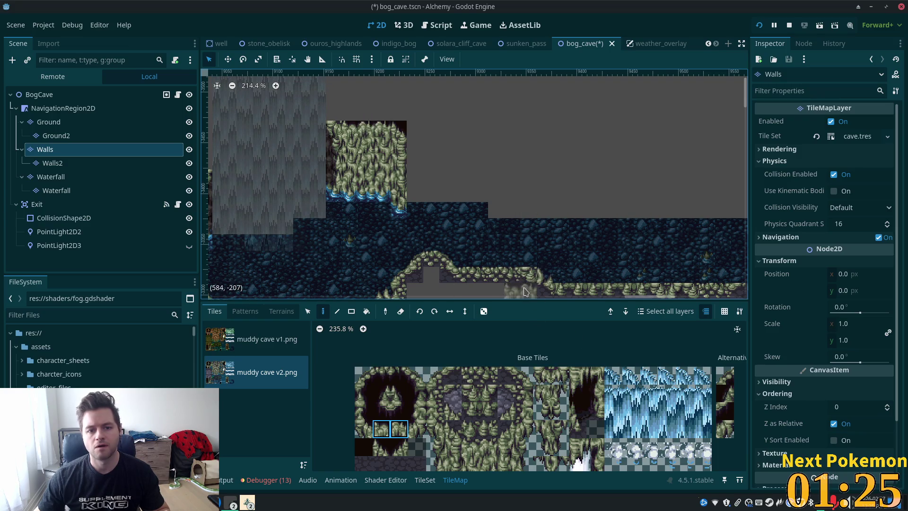
pyautogui.click(376, 430)
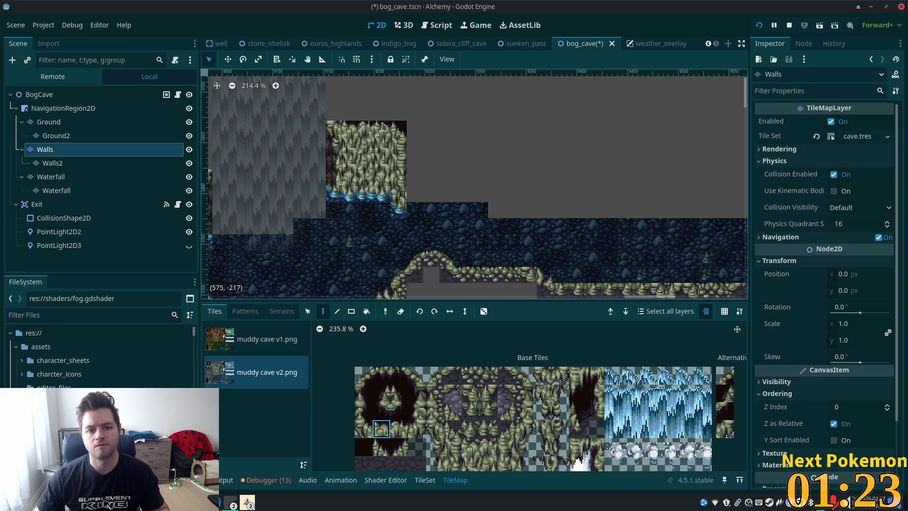
# Copy a section of the existing mossy wall with Ctrl+C and paste it to the right.
pyautogui.click(308, 311)
pyautogui.moveTo(344, 123); pyautogui.dragTo(383, 202)
pyautogui.hotkey('ctrl', 'c')
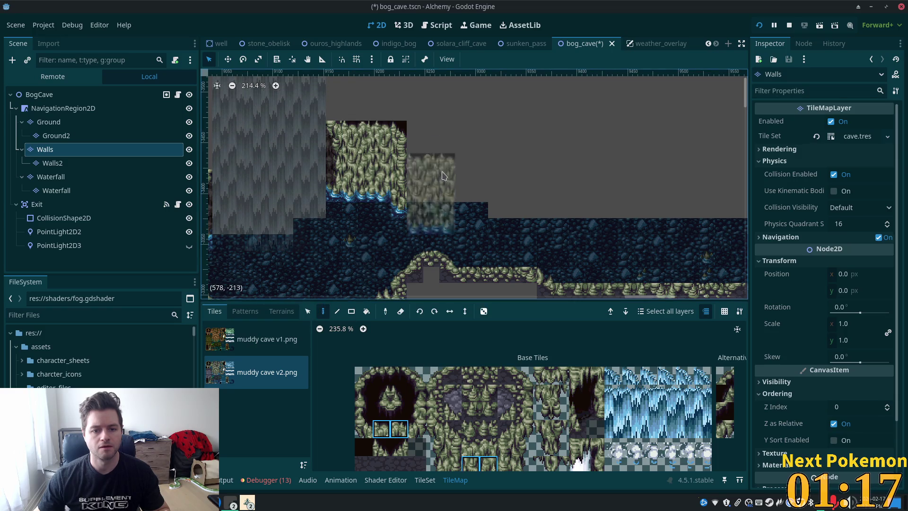
pyautogui.click(425, 178)
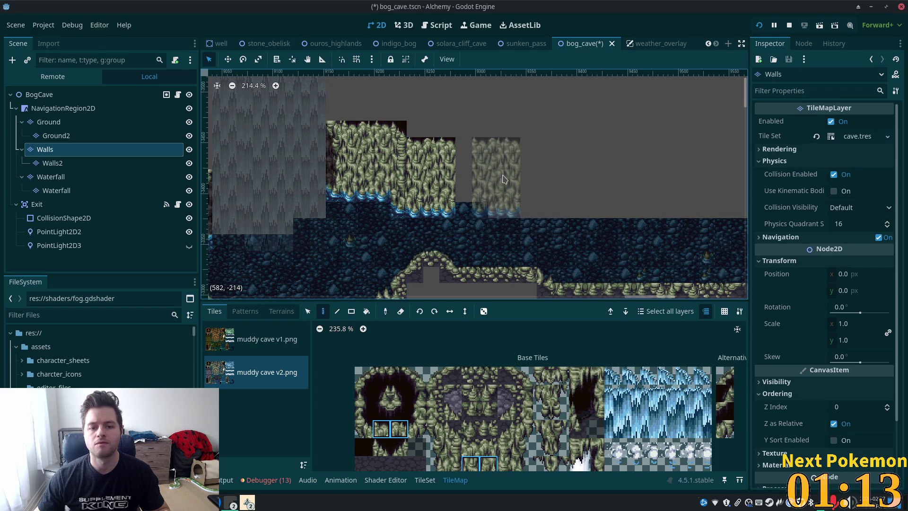
pyautogui.scroll(-3, 497, 445)
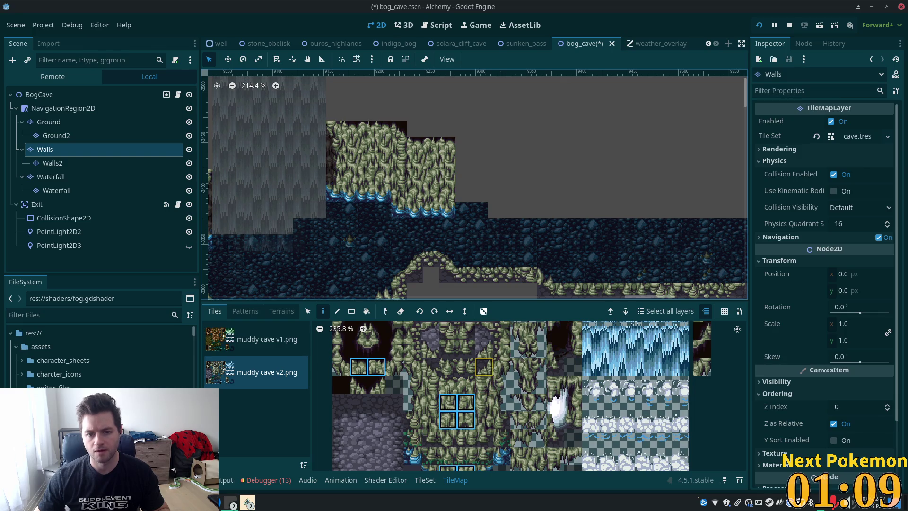
# Paint a two-tile wall column beside the cliff with a water-edge tile underneath.
pyautogui.moveTo(483, 384); pyautogui.dragTo(485, 415)
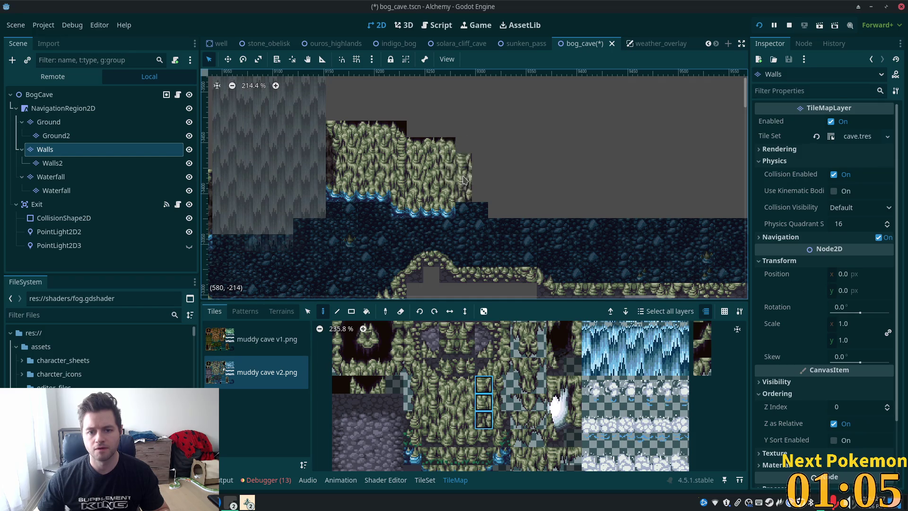
pyautogui.click(464, 179)
pyautogui.scroll(-4, 508, 387)
pyautogui.click(496, 391)
pyautogui.click(464, 210)
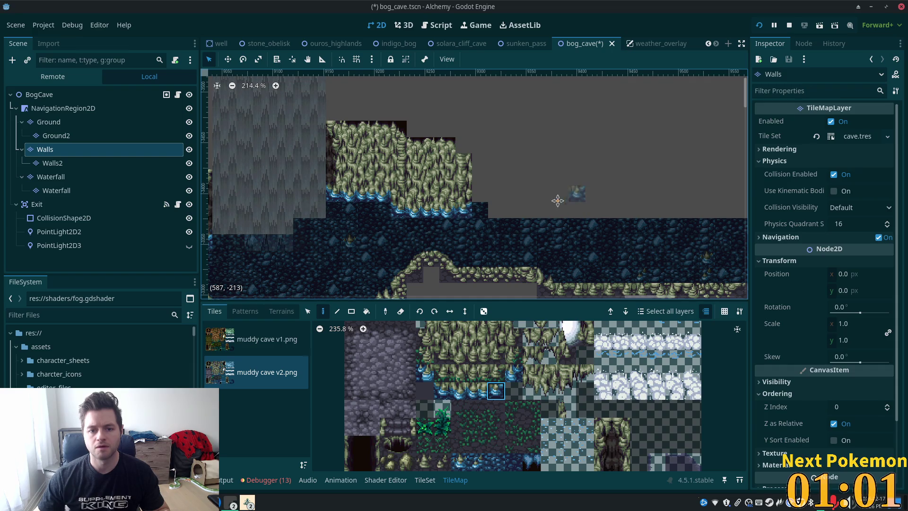
# Paint a dark-topped wall tile onto the wall top, forming a notch.
pyautogui.moveTo(557, 200); pyautogui.dragTo(525, 220)
pyautogui.moveTo(457, 368); pyautogui.dragTo(488, 409)
pyautogui.click(437, 351)
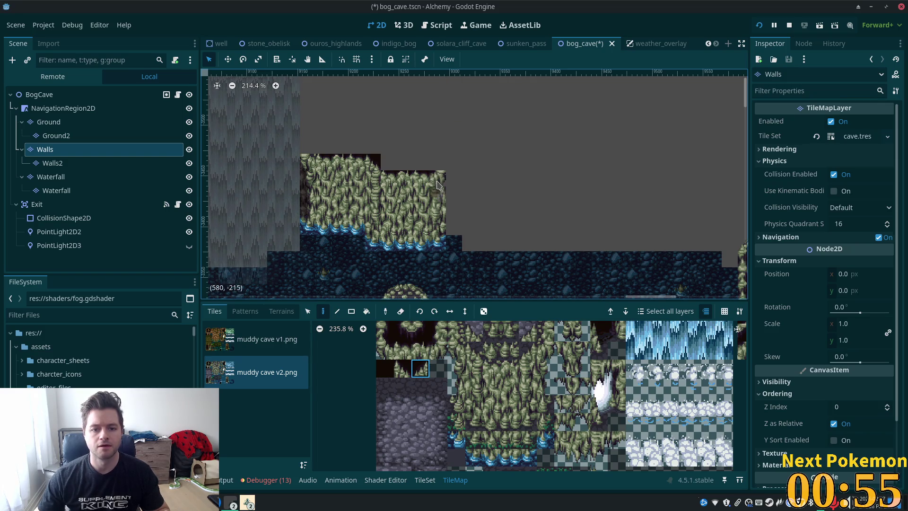
pyautogui.click(437, 184)
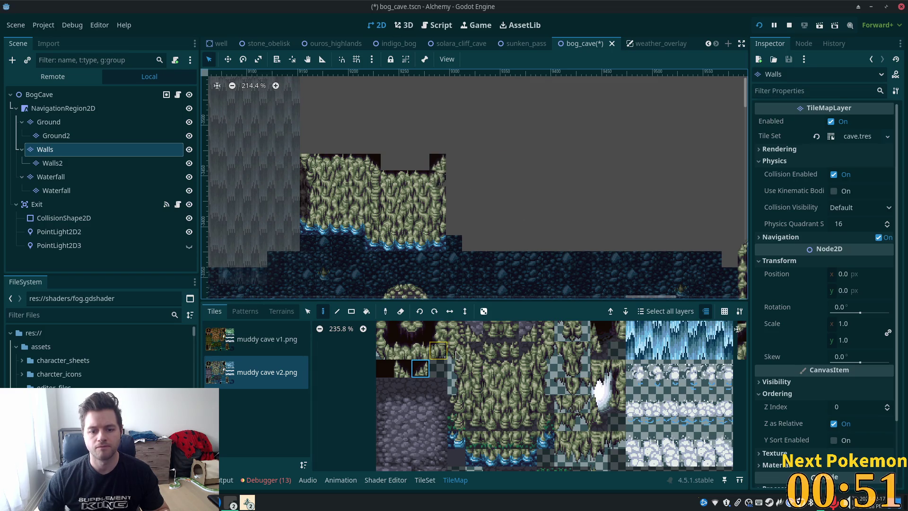
pyautogui.scroll(3, 473, 397)
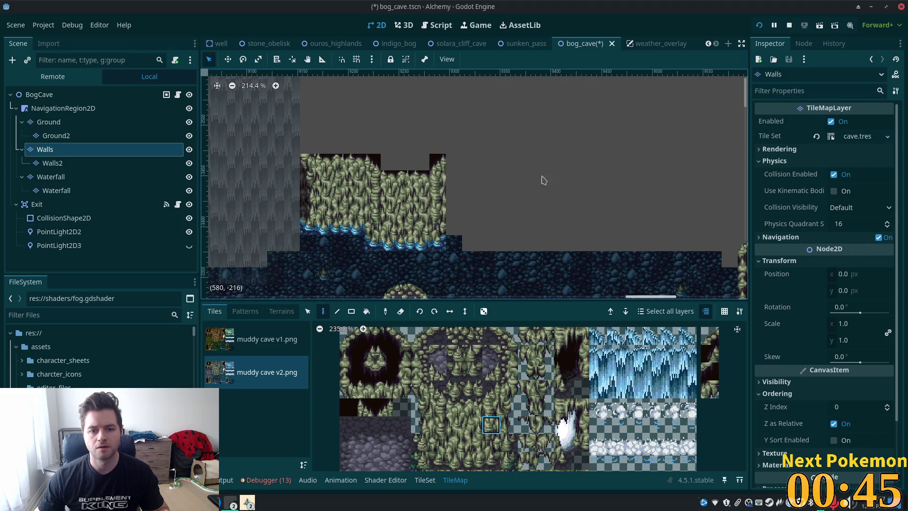
pyautogui.scroll(-2, 540, 128)
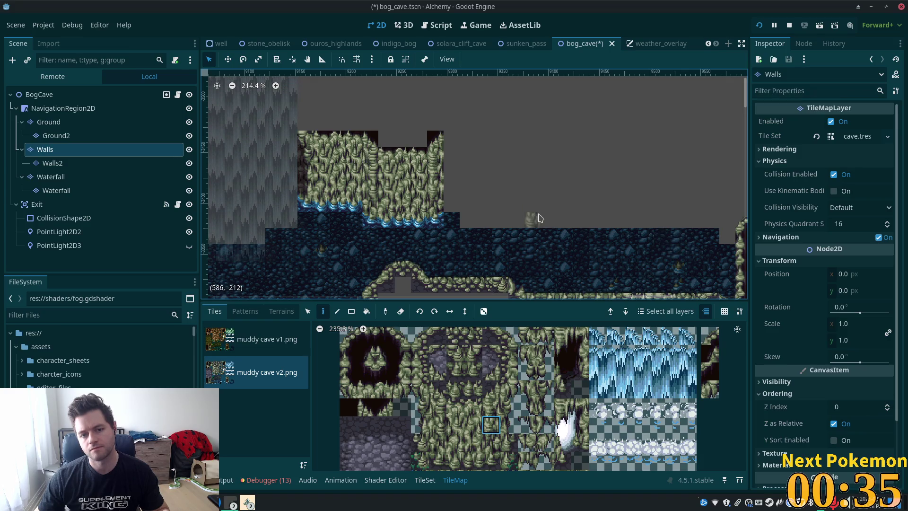
pyautogui.press('v')
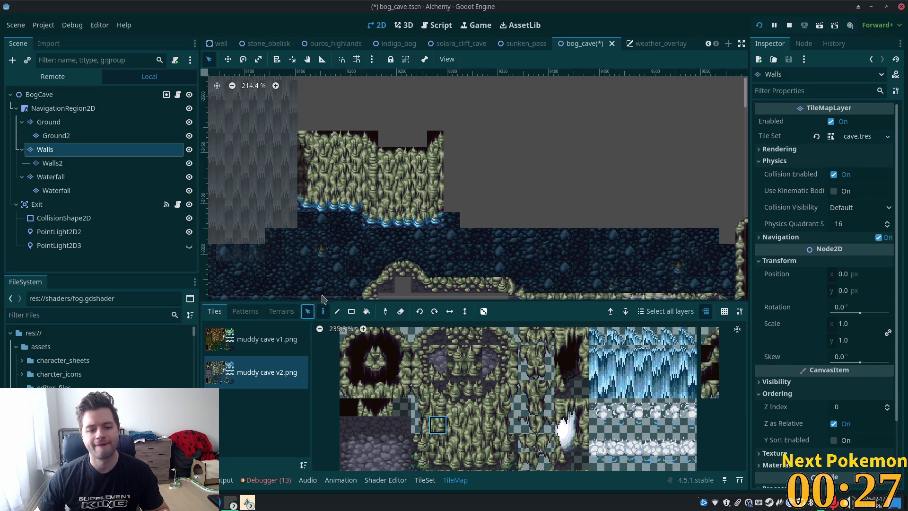
# Copy a 3x5 wall block and paste it twice further right.
pyautogui.press('s')
pyautogui.click(330, 147)
pyautogui.moveTo(372, 191)
pyautogui.mouseDown()
pyautogui.moveTo(376, 208)
pyautogui.moveTo(361, 208)
pyautogui.mouseUp()
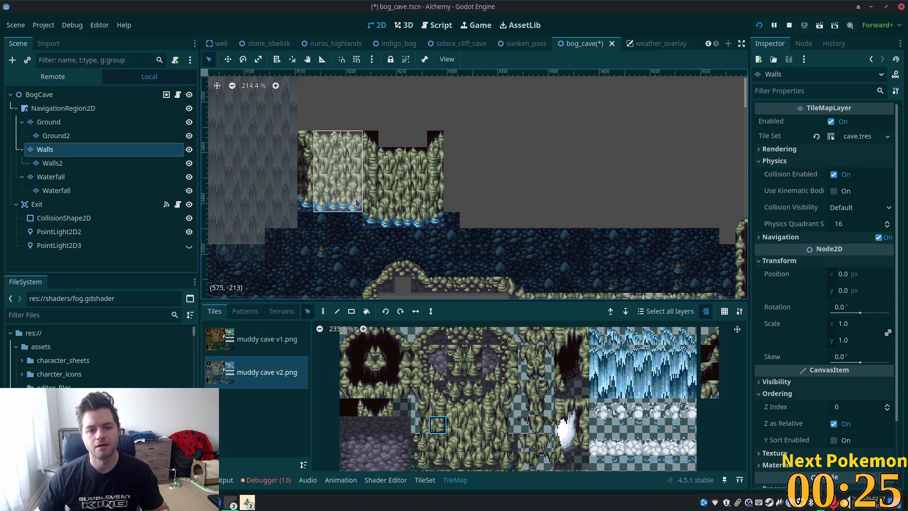
pyautogui.press('d')
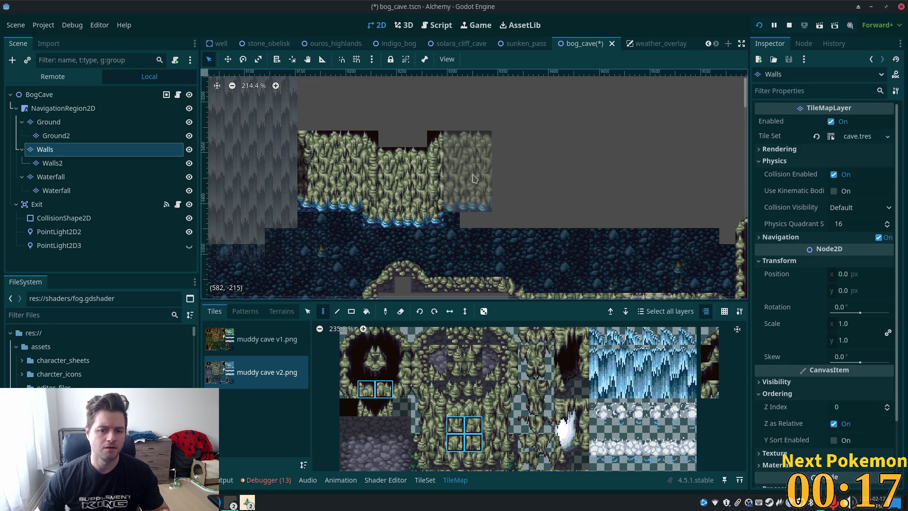
pyautogui.click(471, 189)
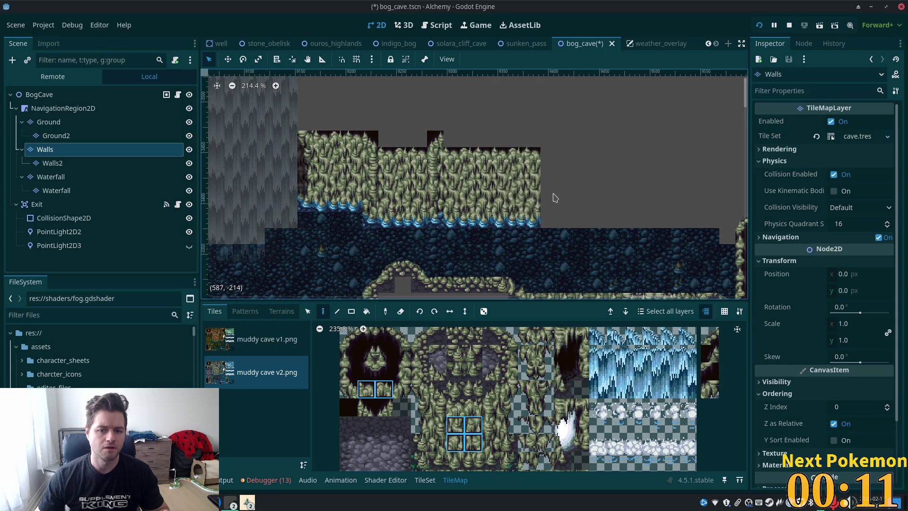
pyautogui.hscroll(2, 652, 203)
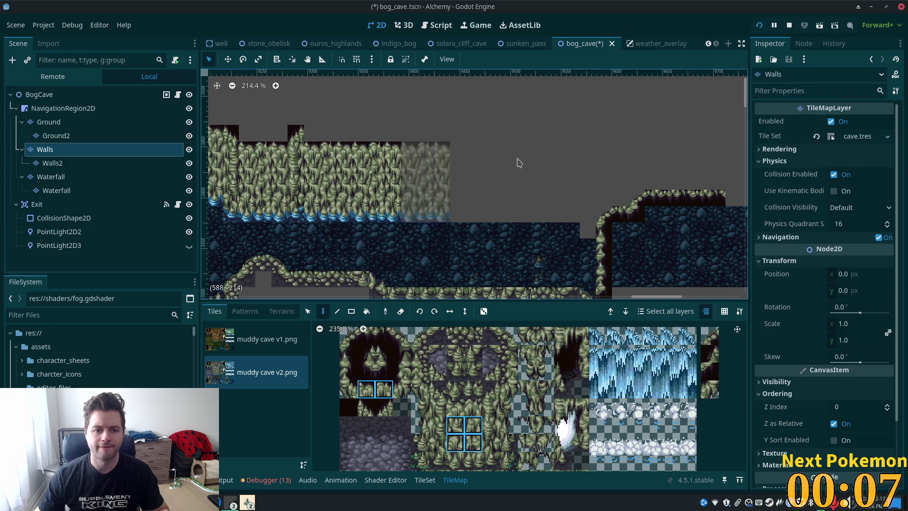
pyautogui.hscroll(-2, 517, 163)
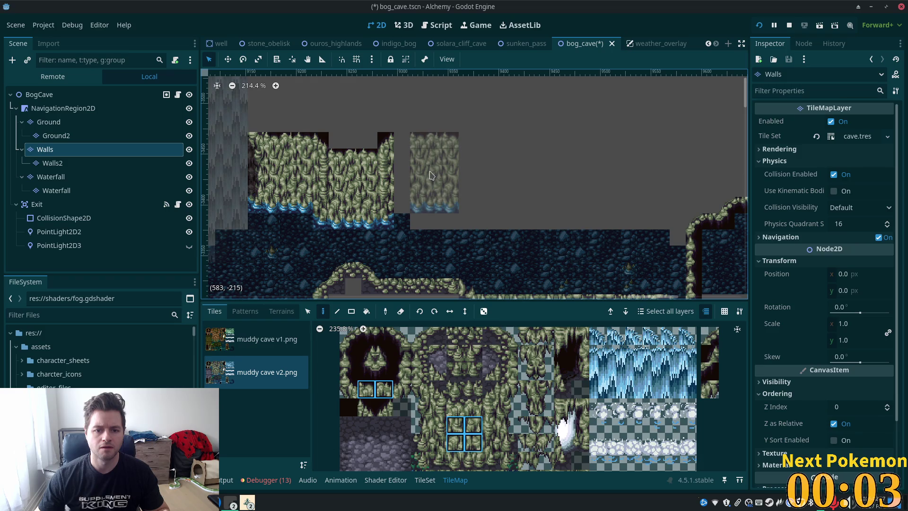
pyautogui.click(431, 173)
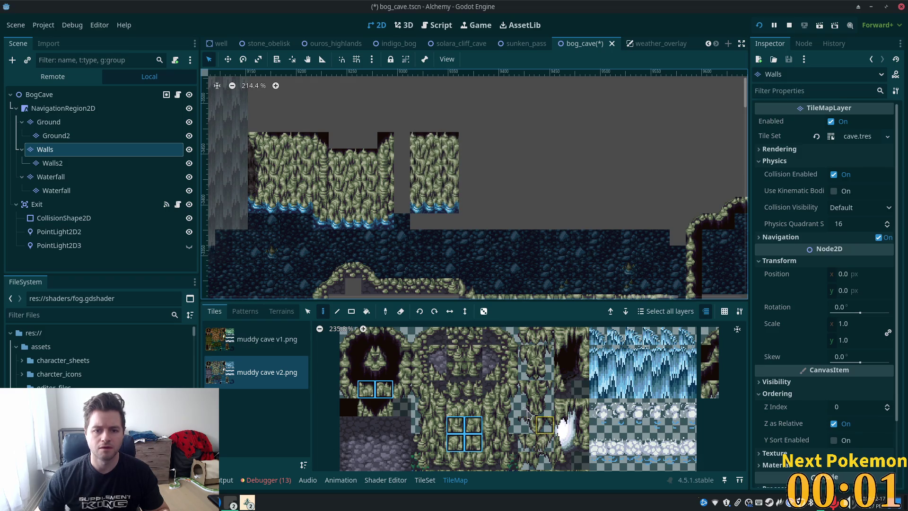
pyautogui.scroll(-1, 525, 371)
# Copy a tall wall column and paint it into the gap between the cliff and separate block.
pyautogui.scroll(2, 512, 349)
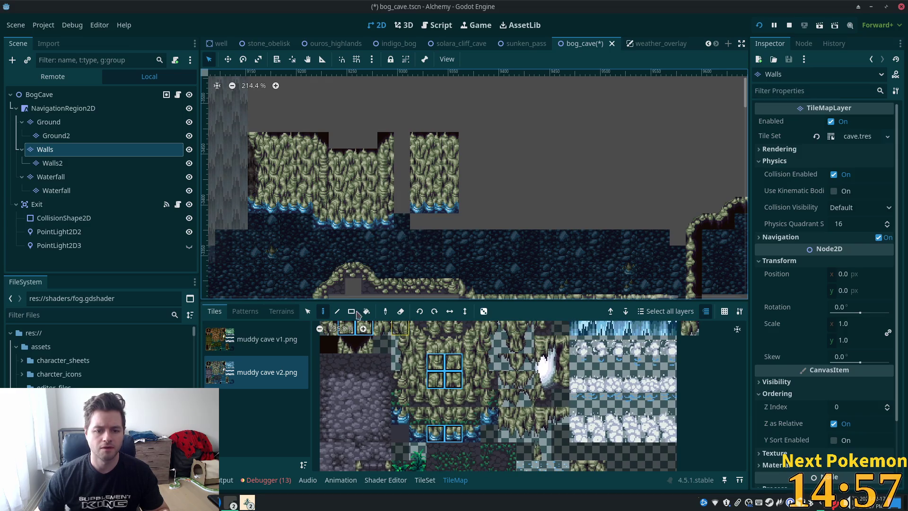
pyautogui.click(306, 311)
pyautogui.moveTo(385, 209)
pyautogui.mouseDown()
pyautogui.moveTo(386, 226)
pyautogui.moveTo(385, 138)
pyautogui.mouseUp()
pyautogui.click(323, 314)
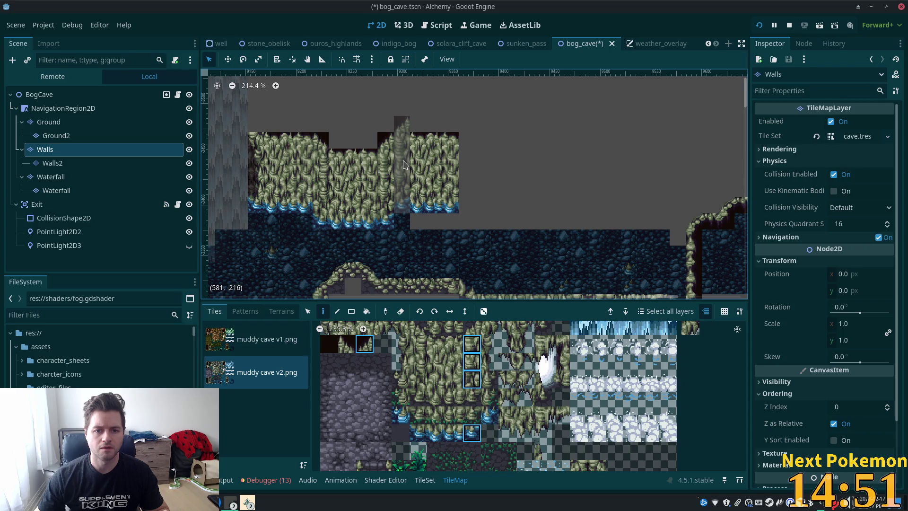
pyautogui.click(404, 164)
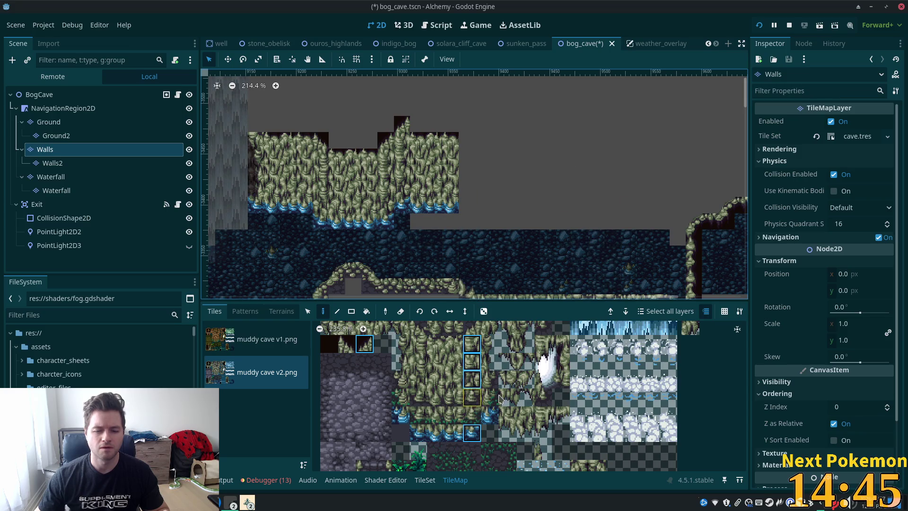
pyautogui.click(413, 434)
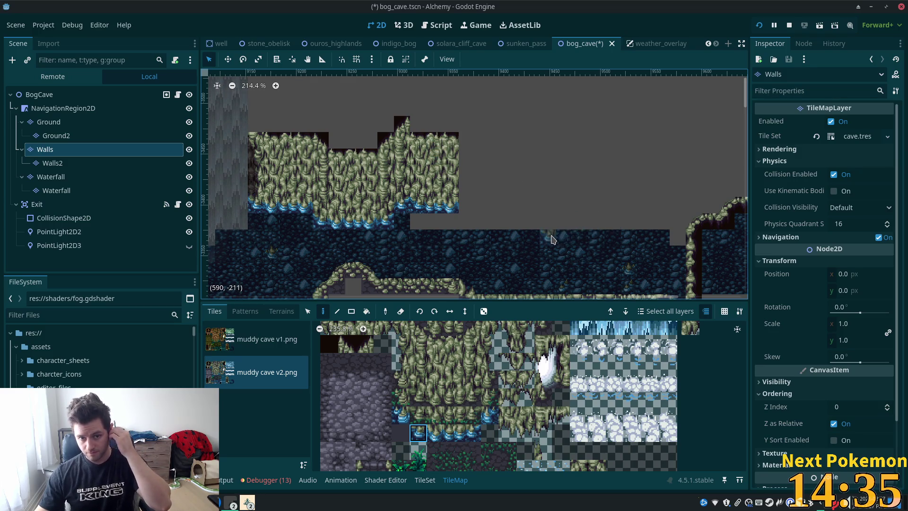
# Stamp the wall pattern in rising steps, redoing one stamp a tile lower.
pyautogui.press('s')
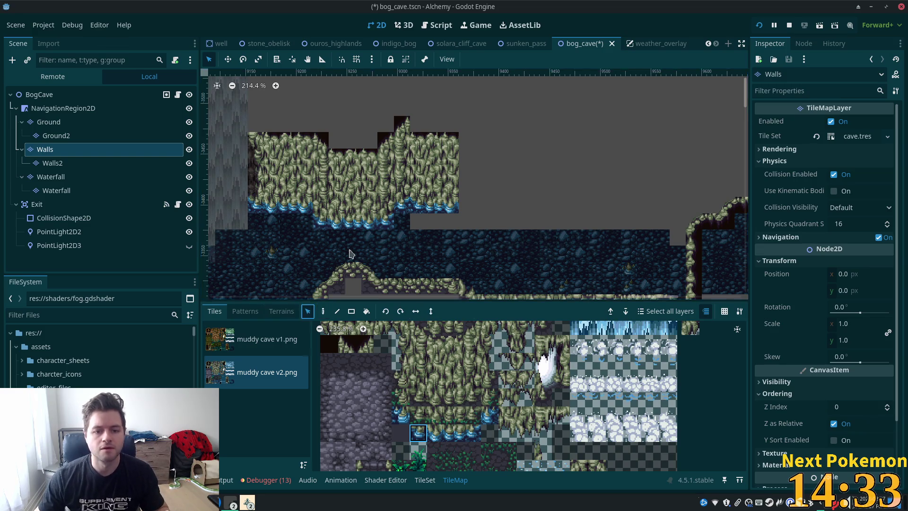
pyautogui.hotkey('ctrl', 'v')
pyautogui.moveTo(473, 166); pyautogui.dragTo(508, 137)
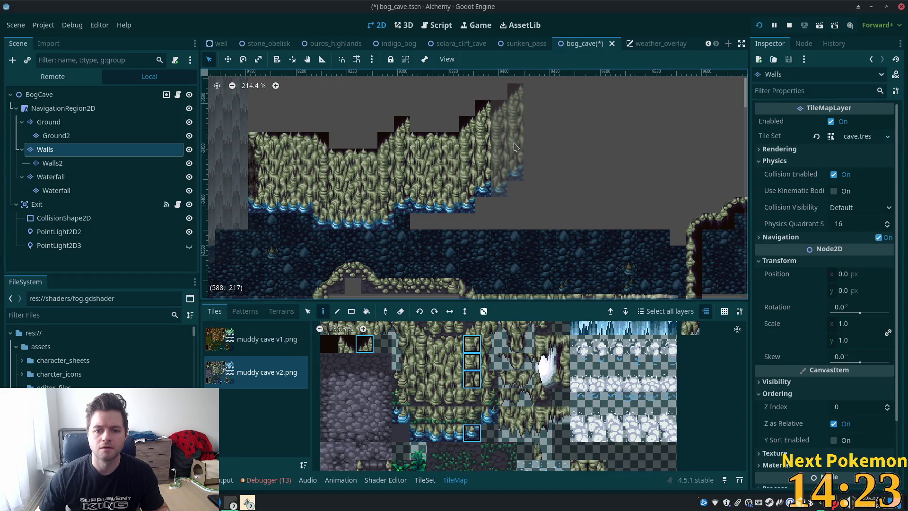
pyautogui.click(514, 138)
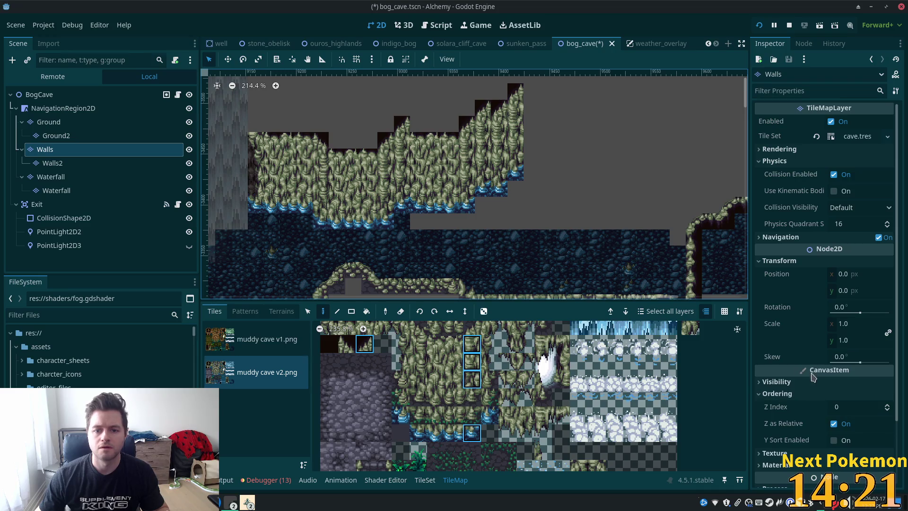
pyautogui.hotkey('ctrl', 'z')
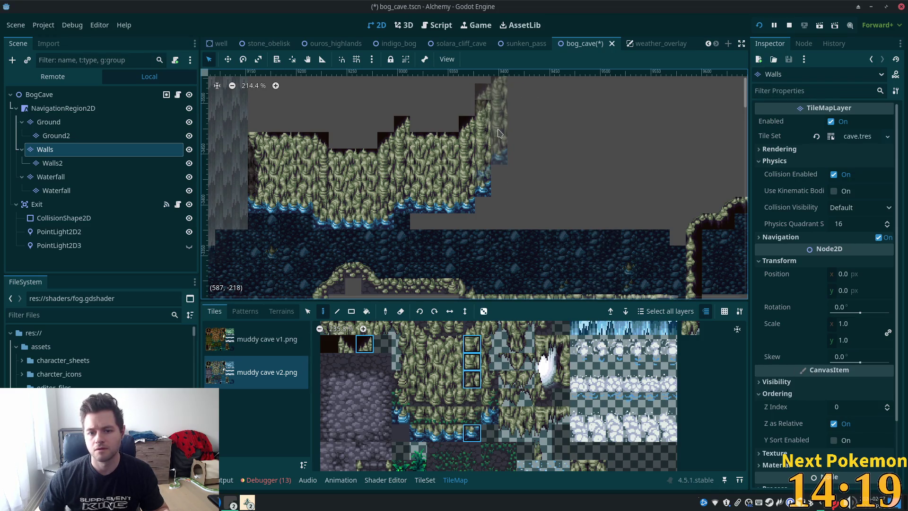
pyautogui.click(506, 137)
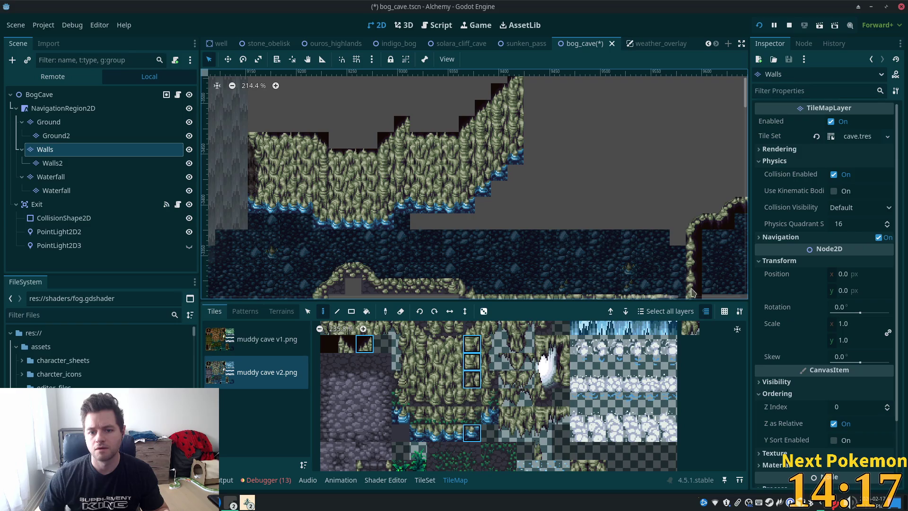
pyautogui.hscroll(5, 502, 235)
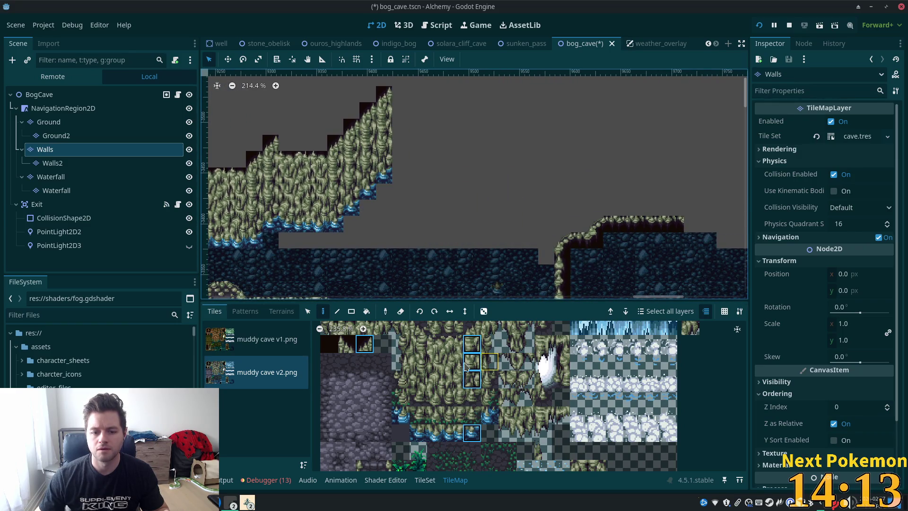
pyautogui.hscroll(-5, 466, 246)
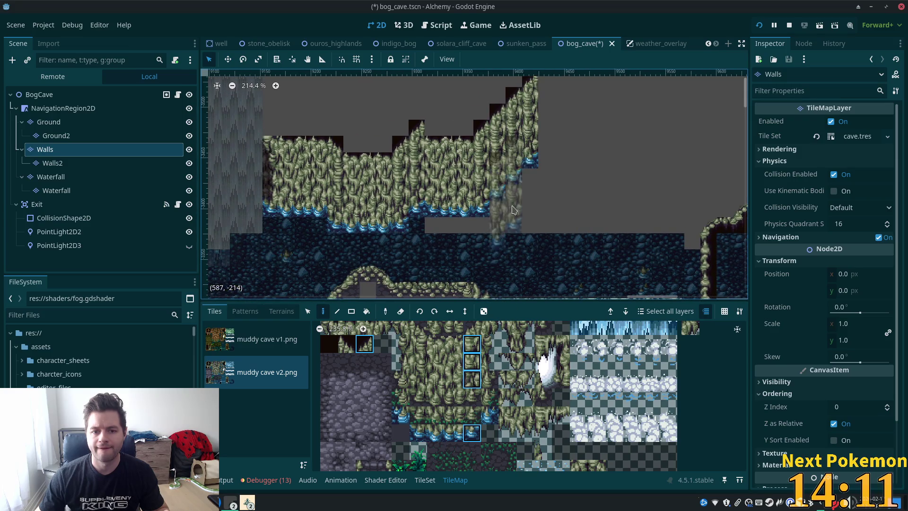
# Select a single wall column on the map for the next stamp.
pyautogui.click(307, 311)
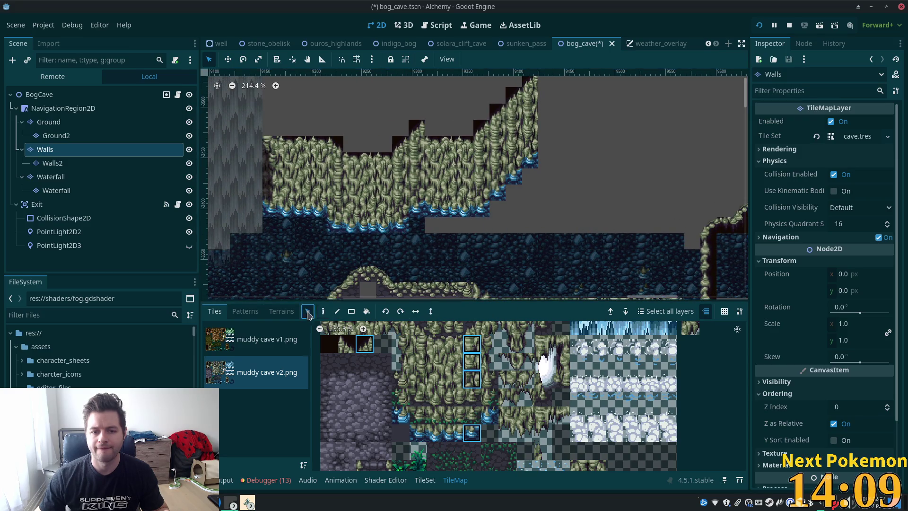
pyautogui.moveTo(397, 230); pyautogui.dragTo(421, 123)
pyautogui.moveTo(430, 213)
pyautogui.mouseDown()
pyautogui.moveTo(454, 170)
pyautogui.moveTo(437, 142)
pyautogui.mouseUp()
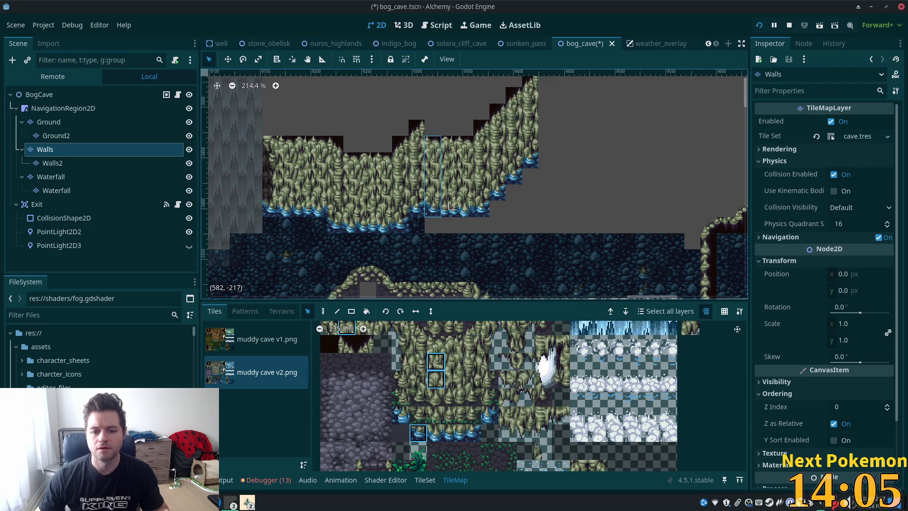
pyautogui.scroll(3, 509, 335)
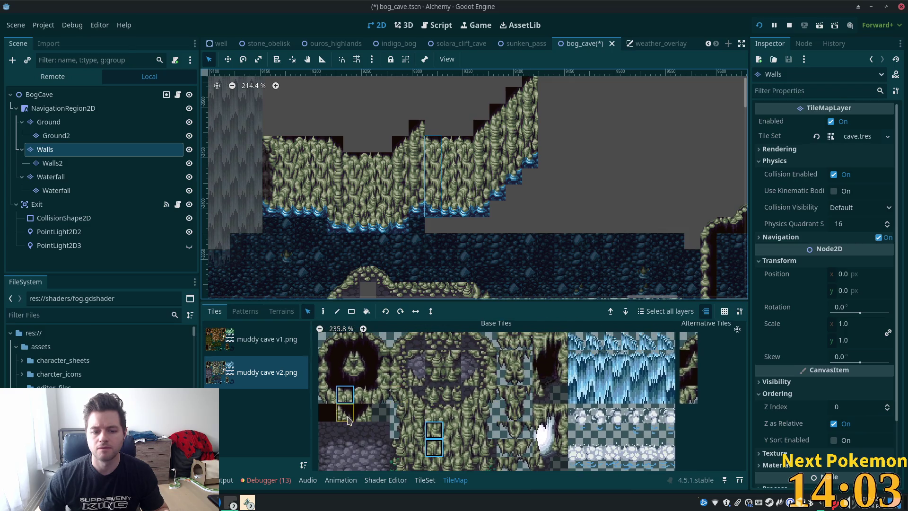
# Add a spire tile atop the column and repaint wall tiles picked from the cliff.
pyautogui.click(323, 312)
pyautogui.click(434, 140)
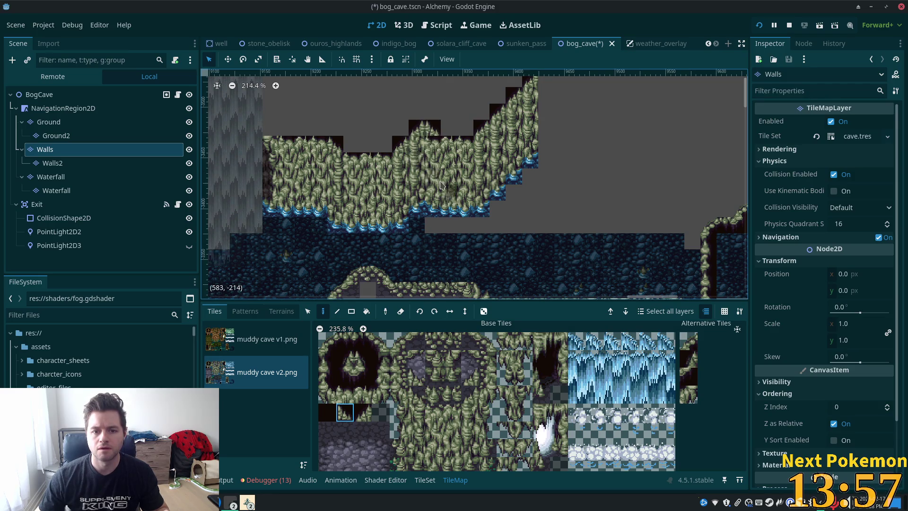
pyautogui.click(308, 311)
pyautogui.click(433, 160)
pyautogui.click(323, 311)
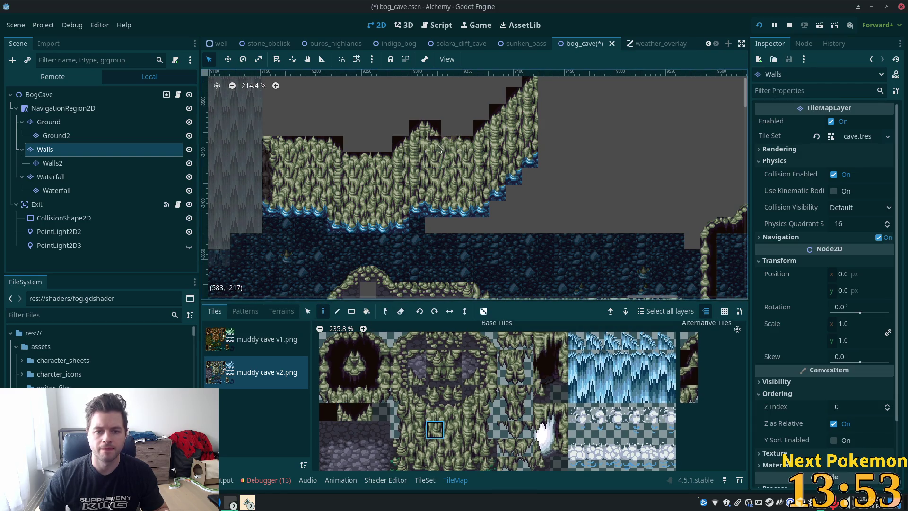
pyautogui.click(308, 311)
pyautogui.click(433, 176)
pyautogui.click(324, 312)
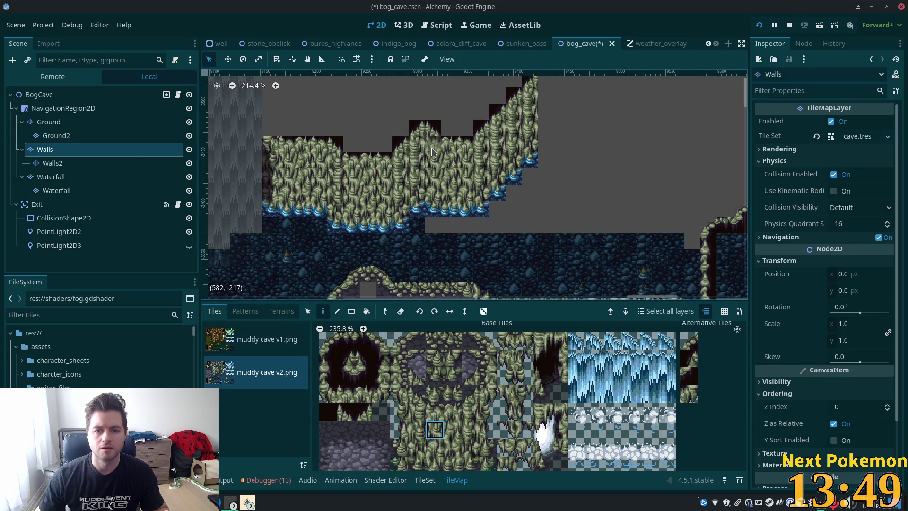
pyautogui.hscroll(3, 512, 227)
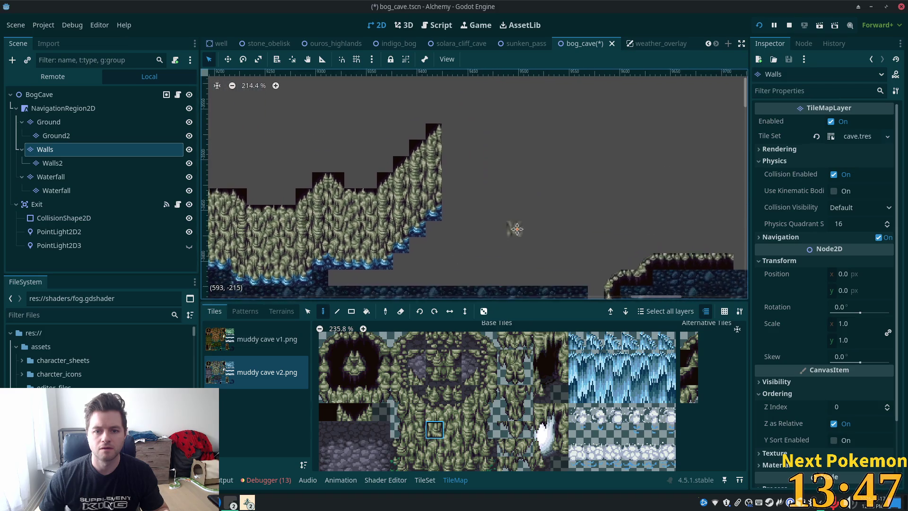
# Paint three two-tile-tall wall columns at the cliff's right end.
pyautogui.click(308, 312)
pyautogui.moveTo(383, 211); pyautogui.dragTo(381, 218)
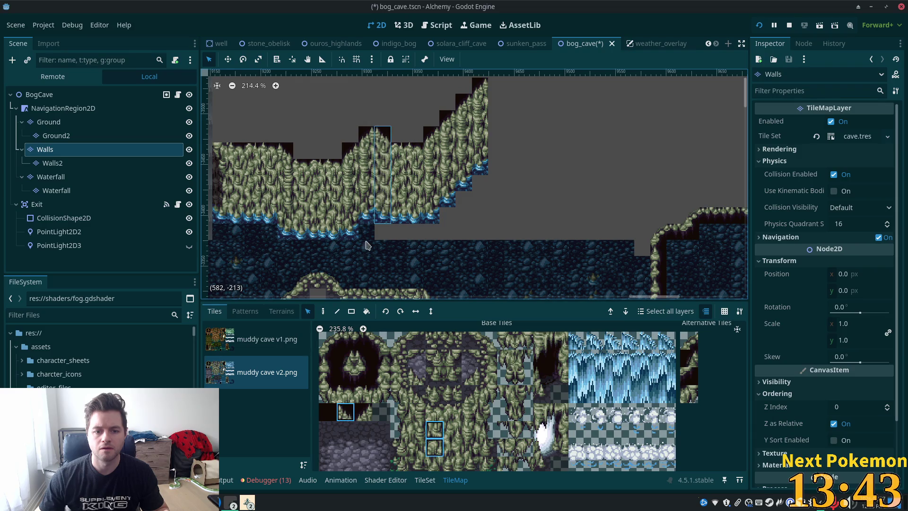
pyautogui.click(323, 313)
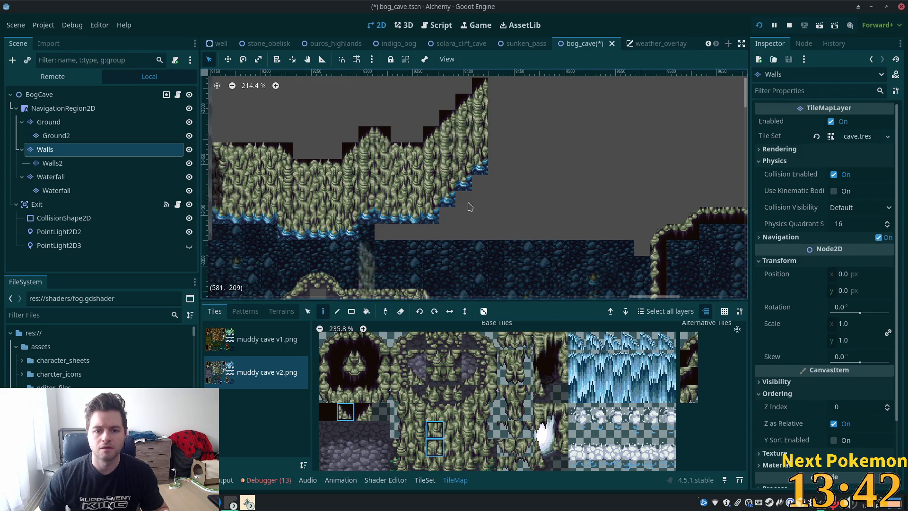
pyautogui.click(502, 124)
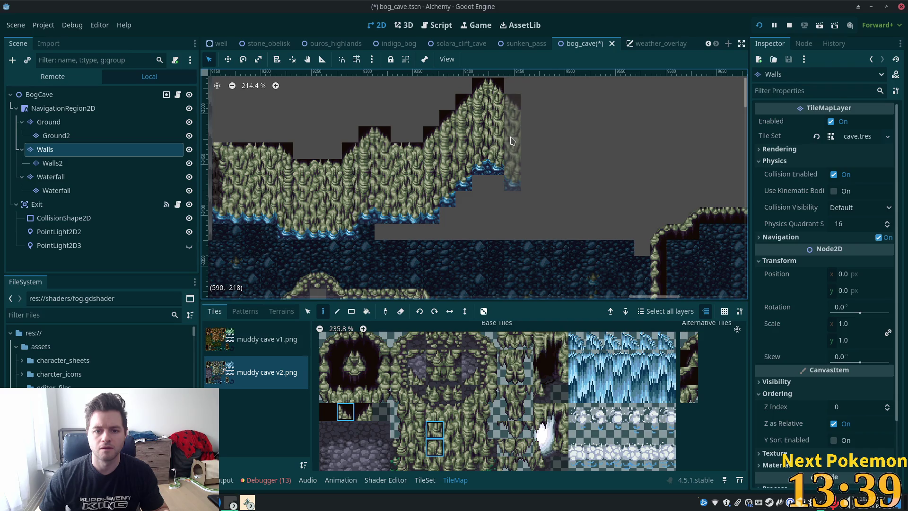
pyautogui.click(511, 141)
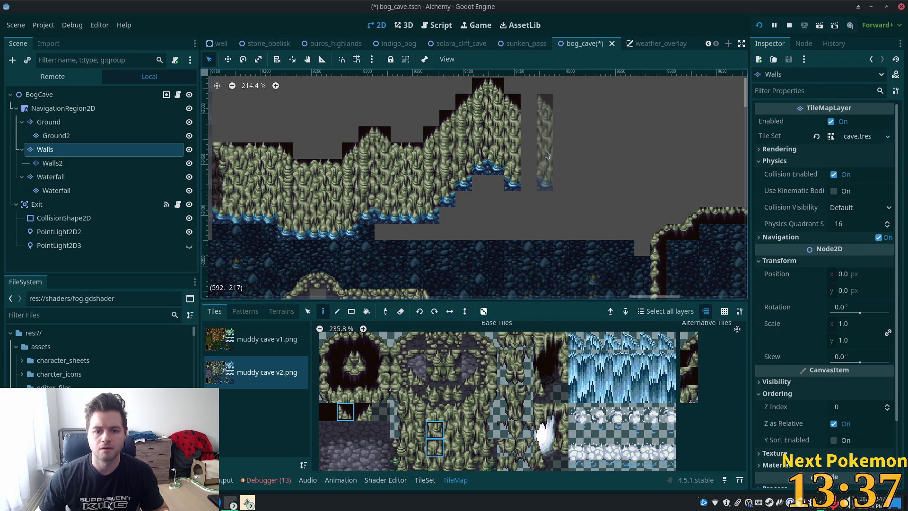
pyautogui.click(535, 153)
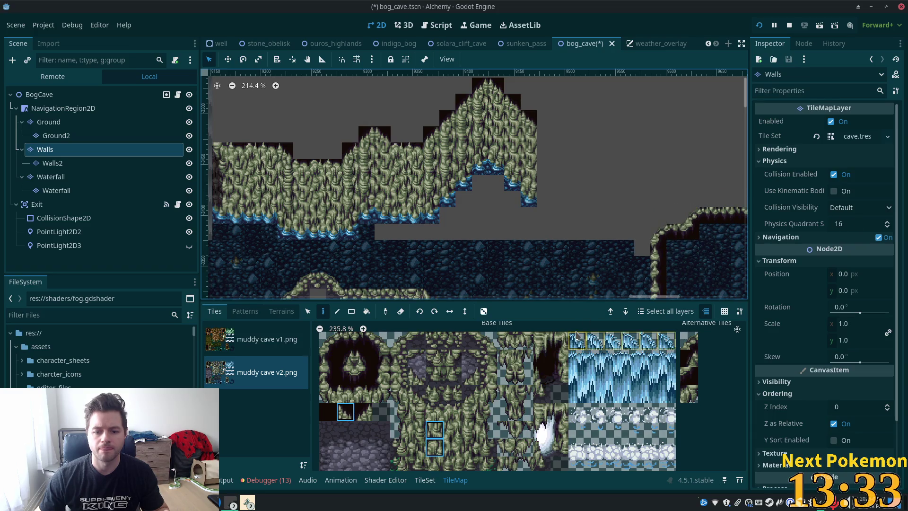
# Extend the cliff right with three copies of a two-column wall block.
pyautogui.click(307, 314)
pyautogui.moveTo(239, 163)
pyautogui.mouseDown()
pyautogui.moveTo(261, 217)
pyautogui.moveTo(277, 211)
pyautogui.mouseUp()
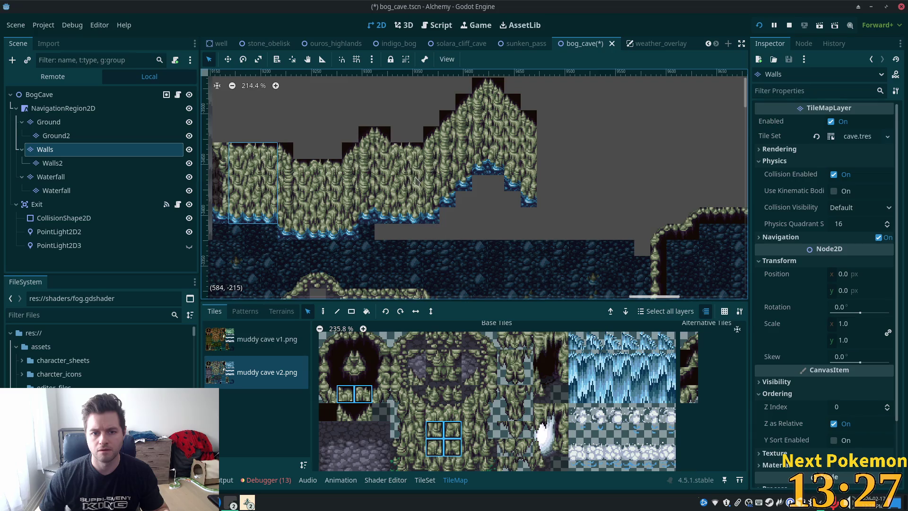
pyautogui.moveTo(395, 154); pyautogui.dragTo(412, 225)
pyautogui.click(323, 311)
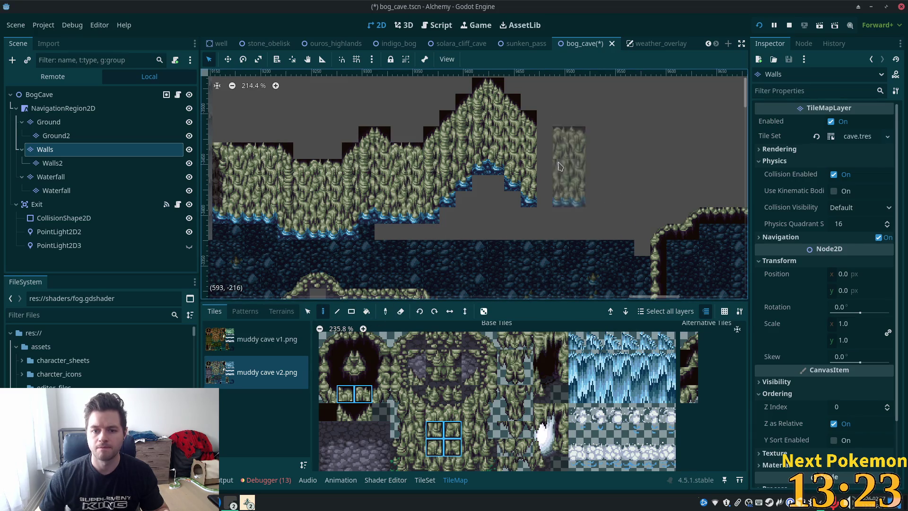
pyautogui.click(544, 165)
pyautogui.click(581, 169)
pyautogui.click(611, 168)
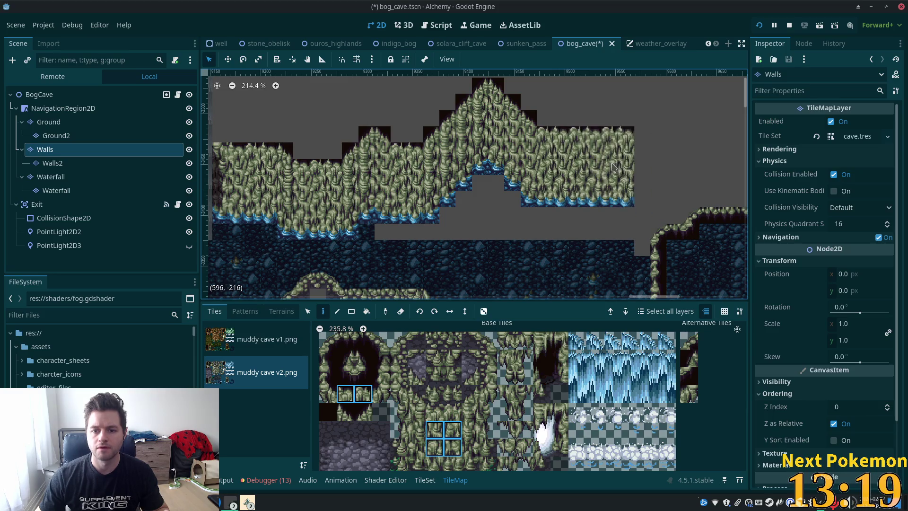
# Pick a tall section of wall column tiles from the cliff for painting.
pyautogui.click(307, 311)
pyautogui.moveTo(494, 91); pyautogui.dragTo(532, 209)
pyautogui.click(322, 313)
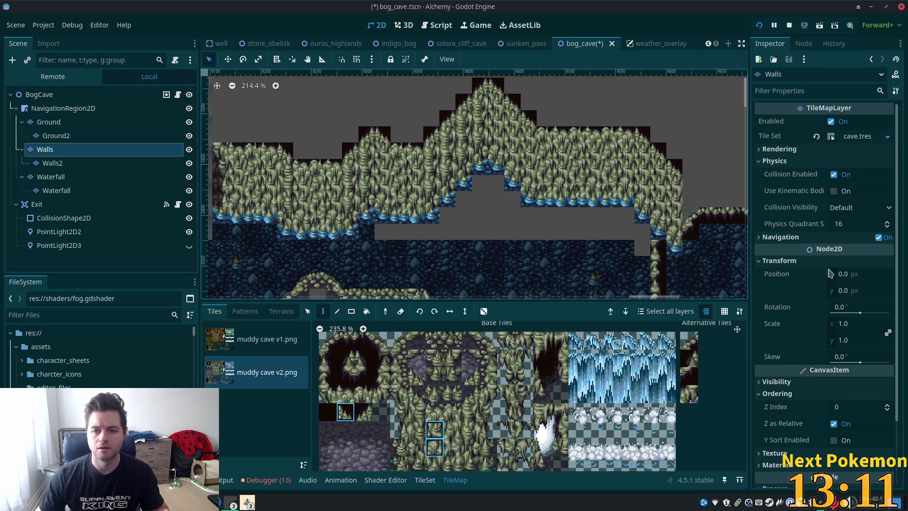
pyautogui.hscroll(3, 657, 202)
pyautogui.scroll(-2, 657, 202)
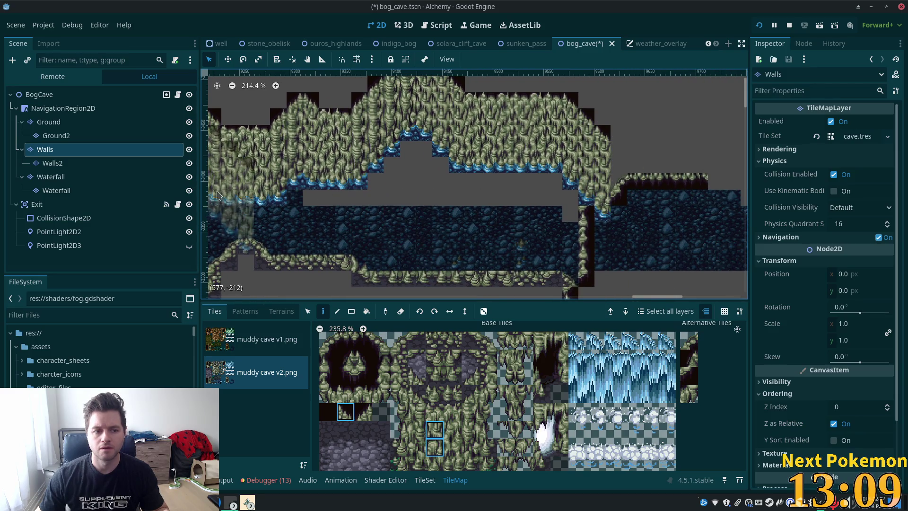
# Undo an accidental tile paint made on the Walls2 layer.
pyautogui.click(52, 163)
pyautogui.click(594, 158)
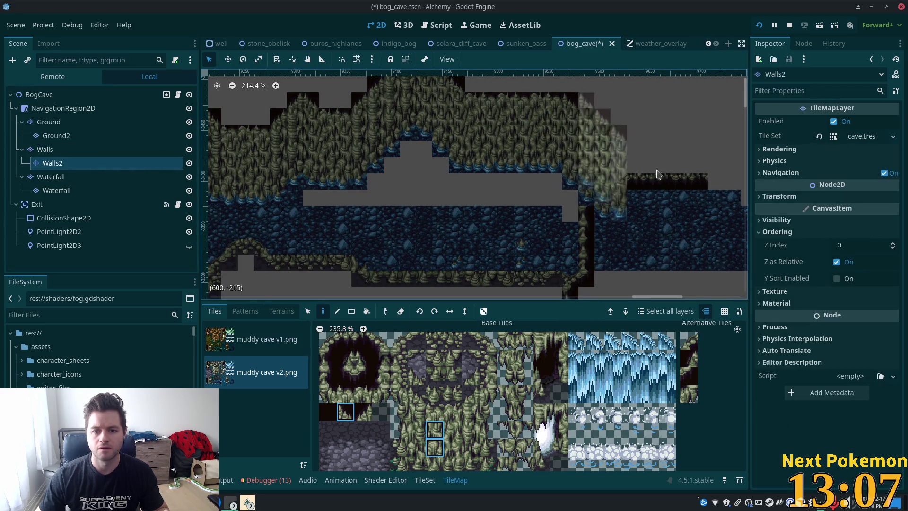
pyautogui.click(52, 95)
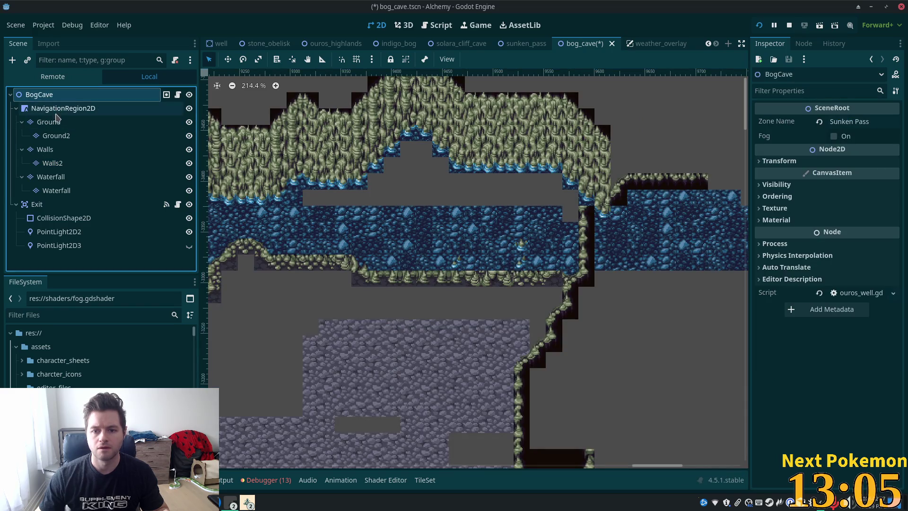
pyautogui.hotkey('ctrl', 'z')
# Compare the Walls and Walls2 layers around the right end of the cliff.
pyautogui.click(47, 149)
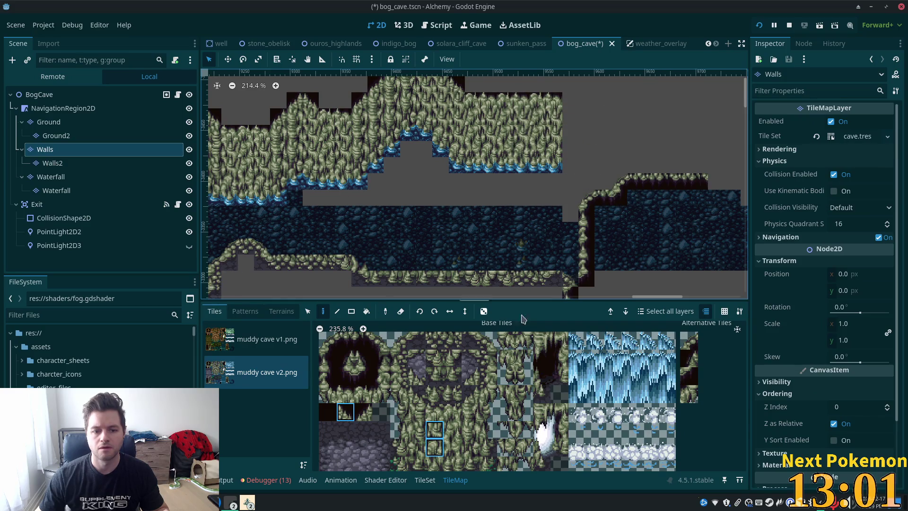
pyautogui.moveTo(620, 218); pyautogui.dragTo(554, 284)
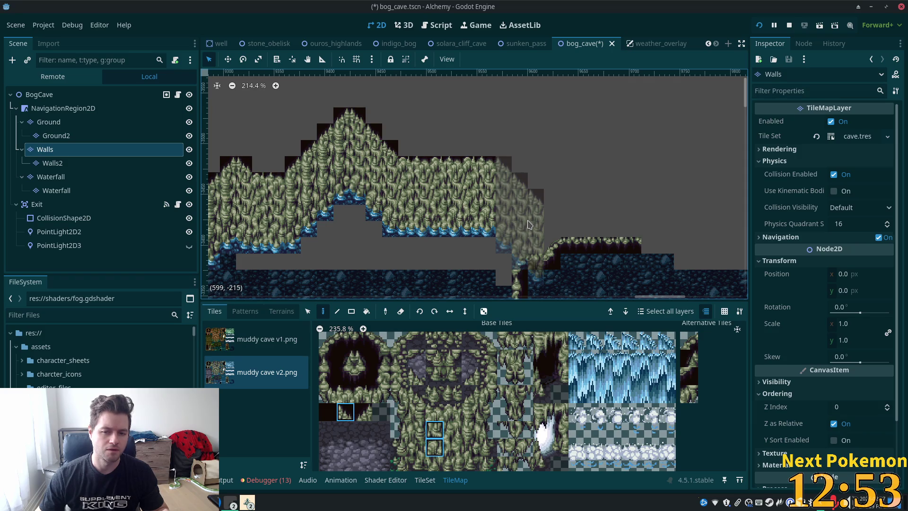
pyautogui.click(52, 162)
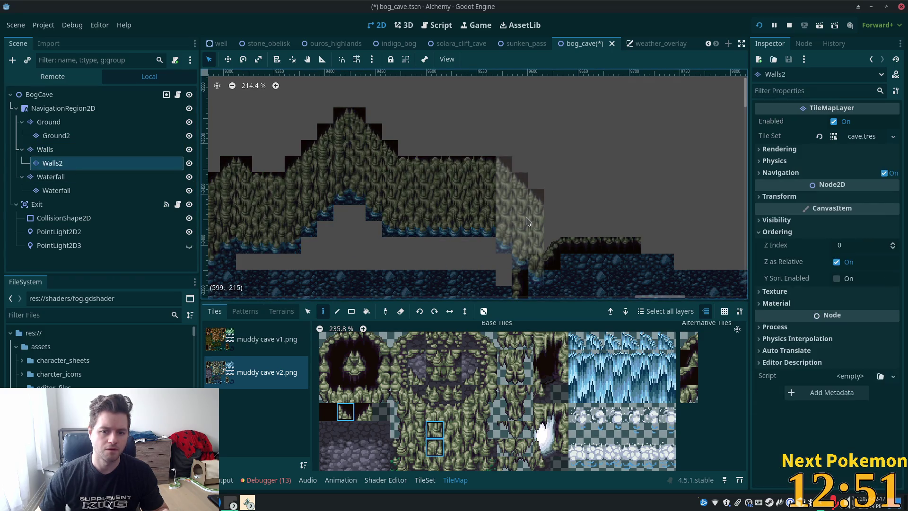
pyautogui.click(57, 149)
pyautogui.scroll(2, 266, 124)
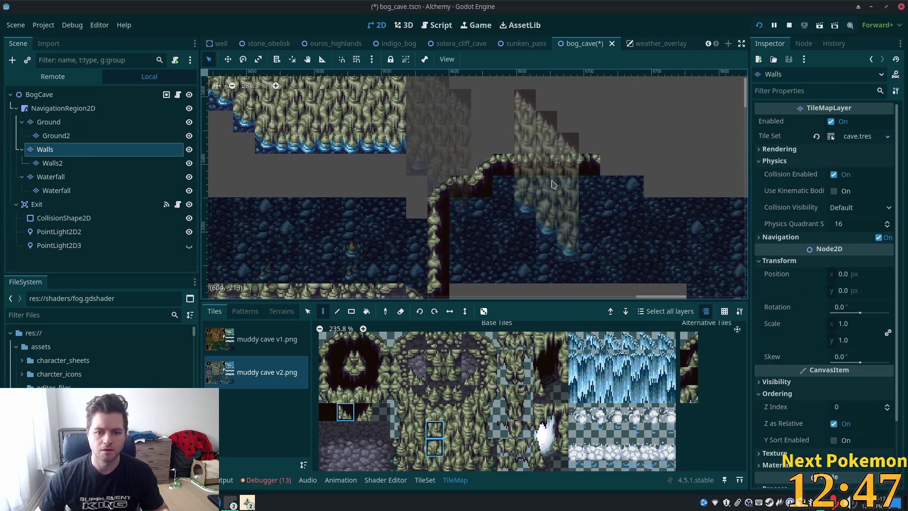
pyautogui.click(40, 94)
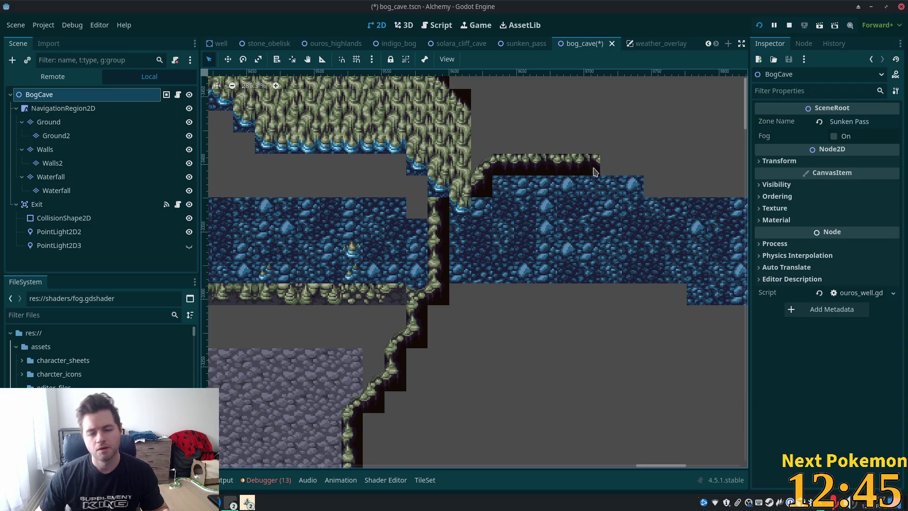
pyautogui.click(75, 166)
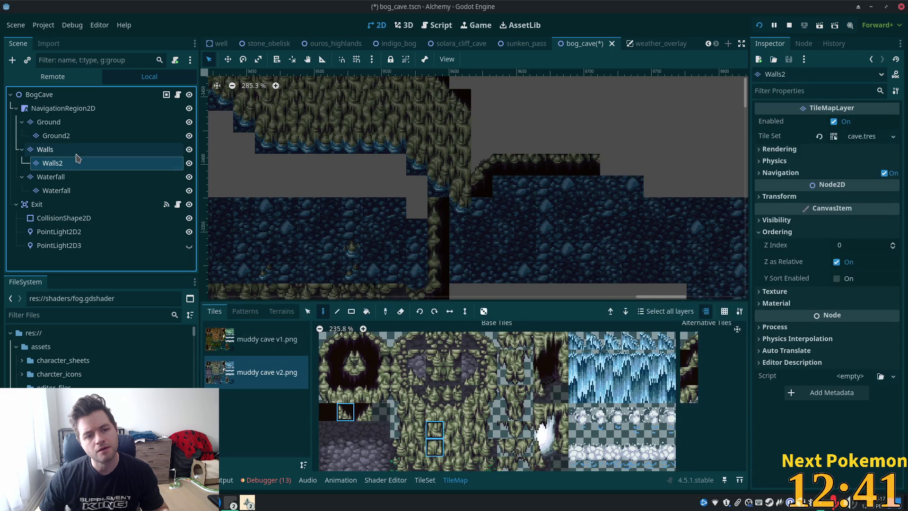
pyautogui.click(76, 151)
pyautogui.scroll(3, 291, 177)
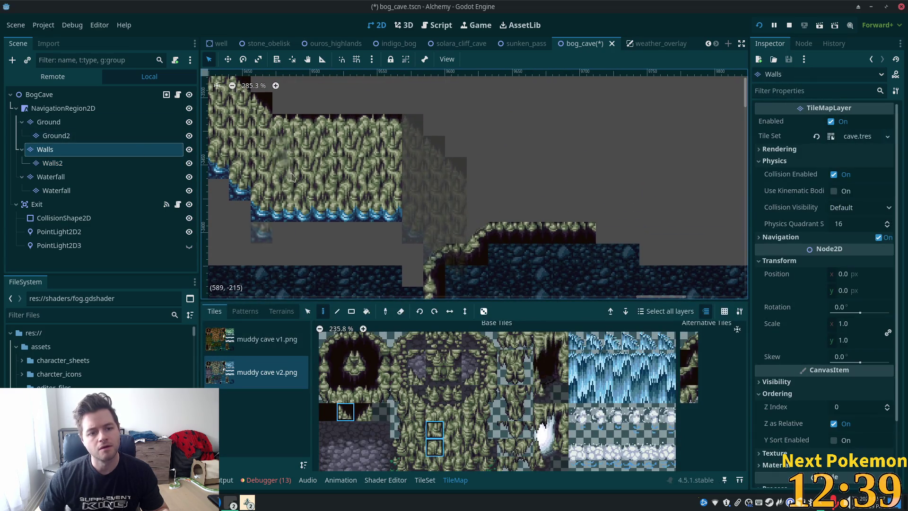
pyautogui.click(160, 164)
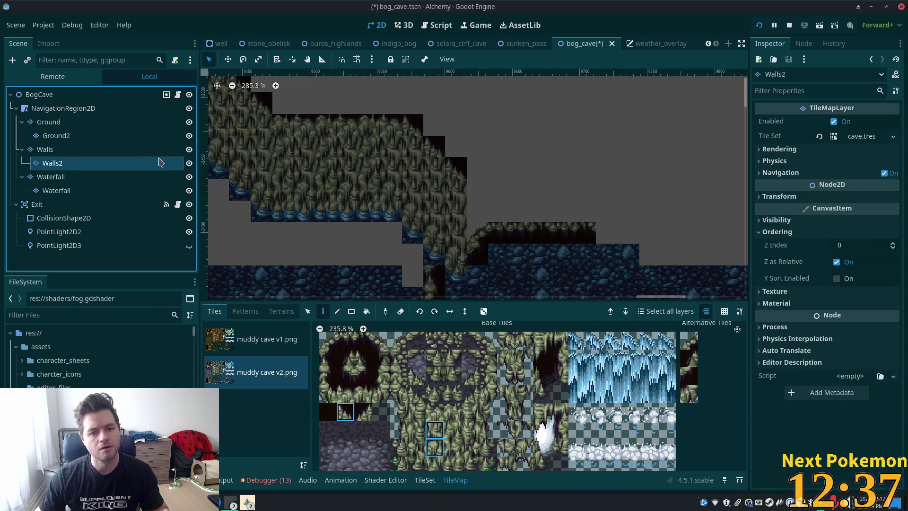
# Copy the overlapping stair-step wall tiles from Walls2 and paste them onto the Walls layer.
pyautogui.press('s')
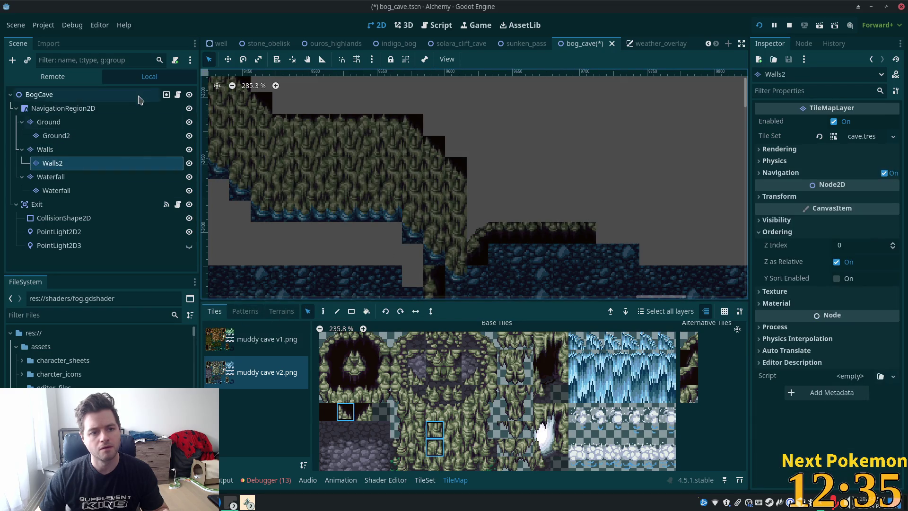
pyautogui.moveTo(409, 141); pyautogui.dragTo(465, 284)
pyautogui.click(55, 151)
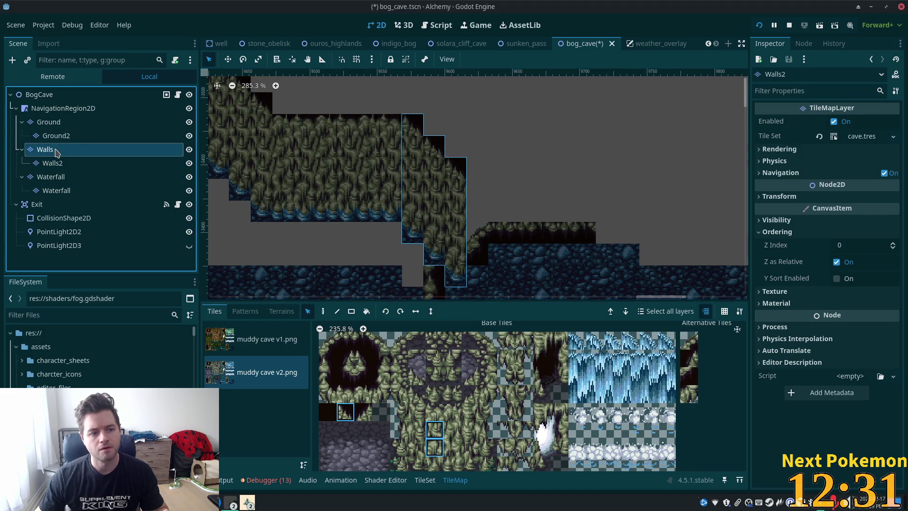
pyautogui.hotkey('ctrl', 'v')
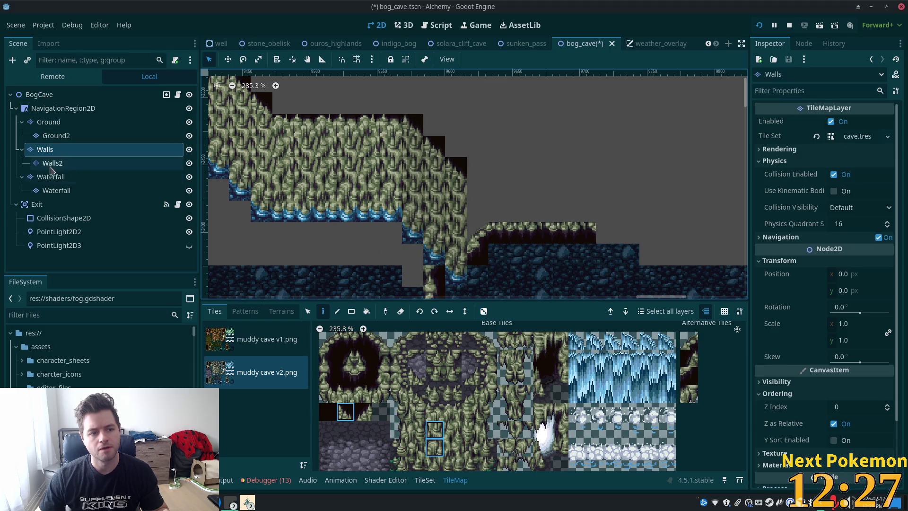
pyautogui.scroll(-3, 473, 189)
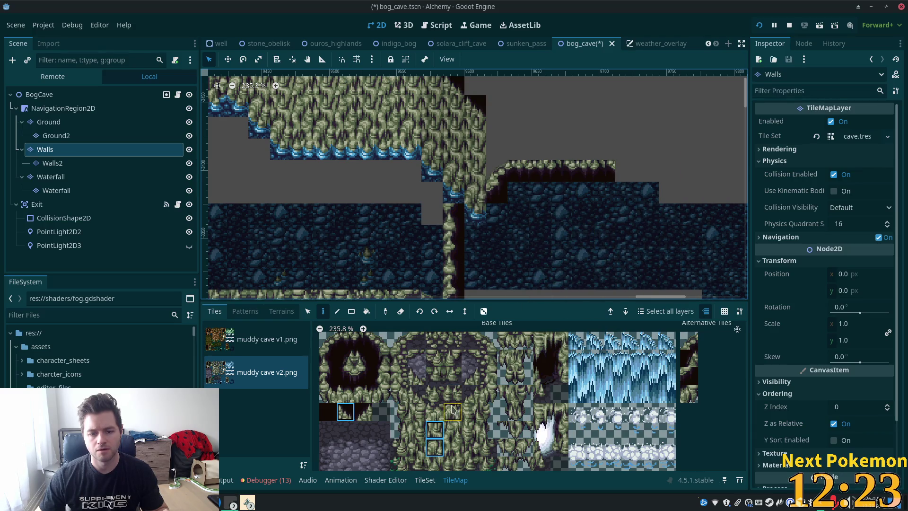
pyautogui.scroll(1, 402, 347)
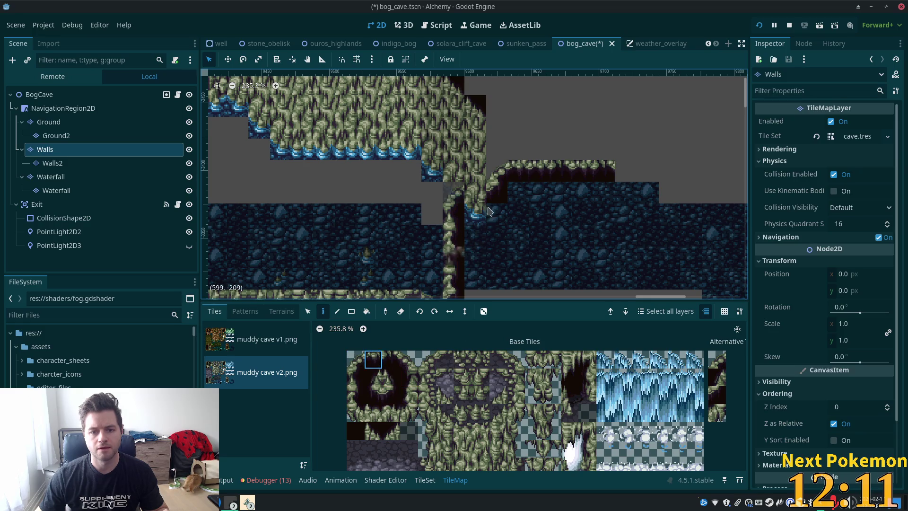
# Paint dark cave fill into the cliff corner and interior gaps, then undo it on Walls2.
pyautogui.click(477, 198)
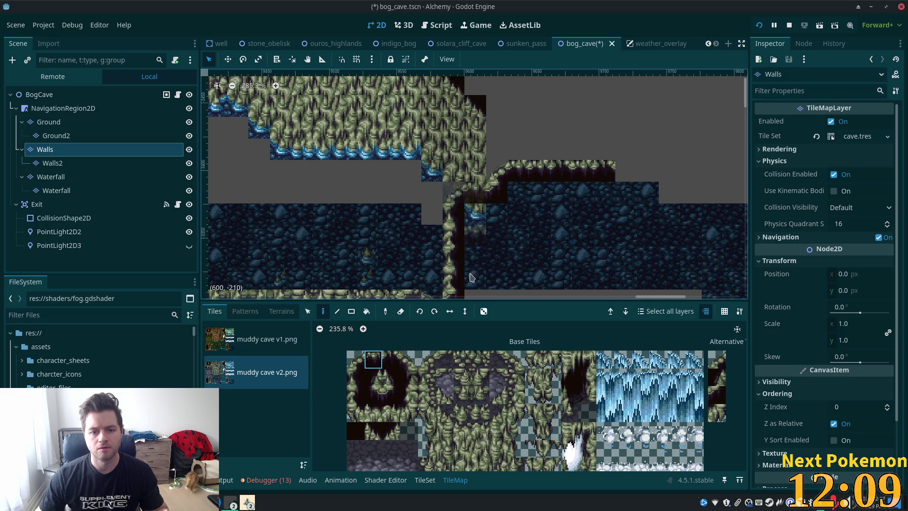
pyautogui.moveTo(453, 257)
pyautogui.mouseDown()
pyautogui.moveTo(478, 219)
pyautogui.moveTo(516, 203)
pyautogui.moveTo(492, 237)
pyautogui.moveTo(523, 245)
pyautogui.moveTo(559, 220)
pyautogui.mouseUp()
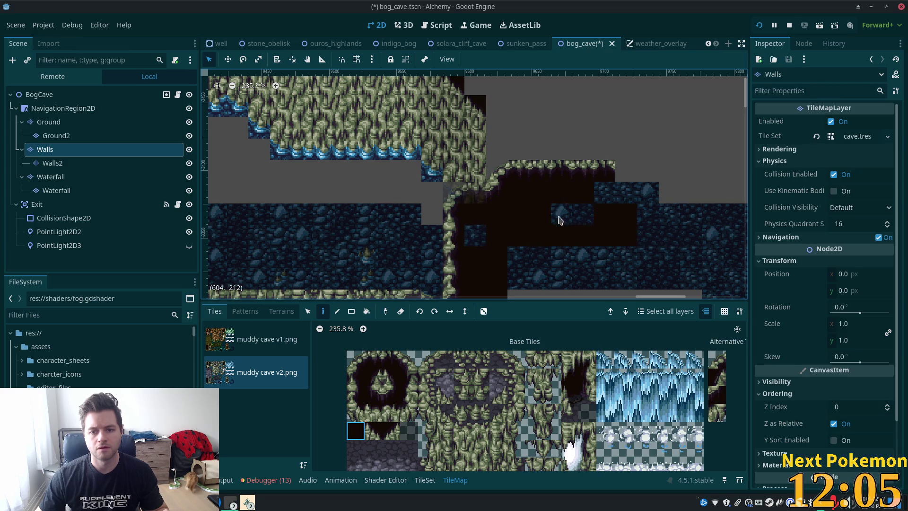
pyautogui.click(39, 95)
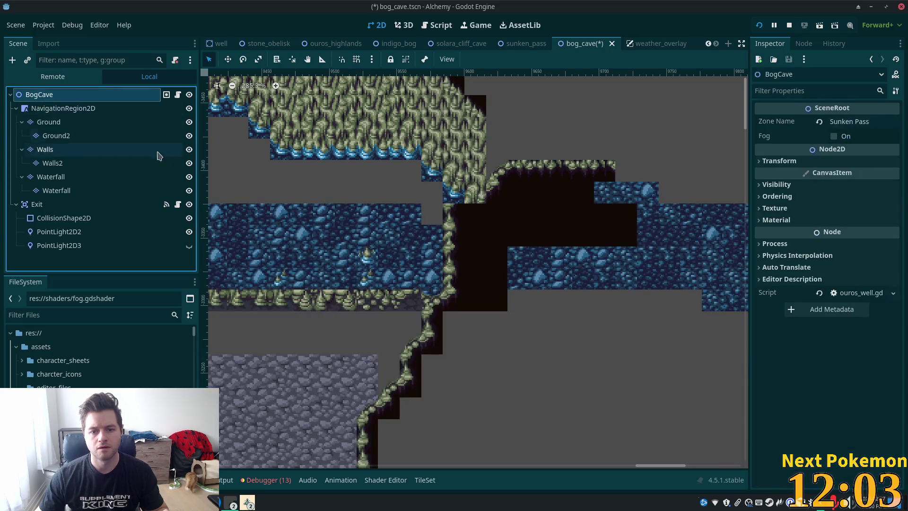
pyautogui.click(52, 163)
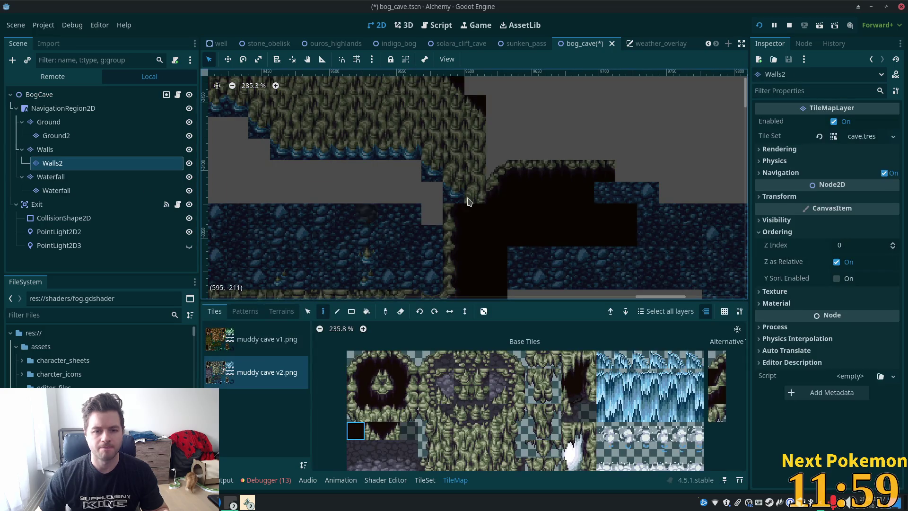
pyautogui.hotkey('ctrl', 'z')
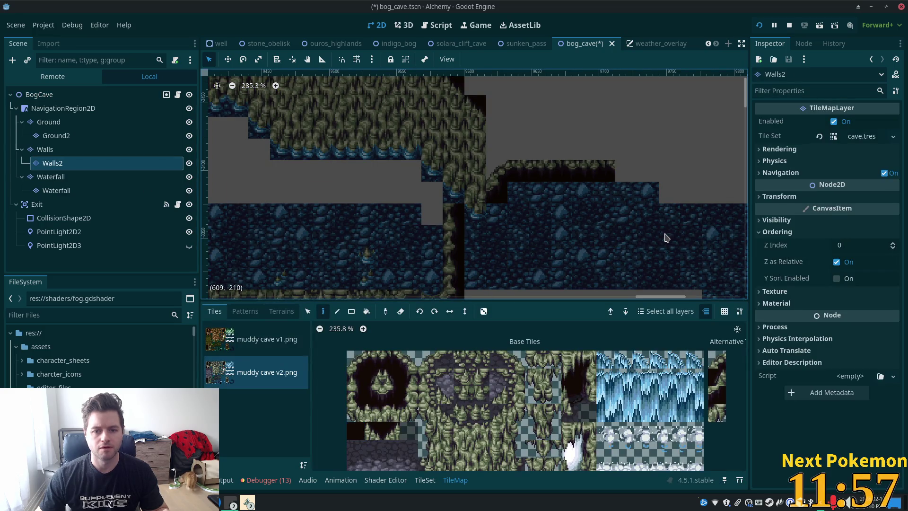
pyautogui.hotkey('ctrl', 'z')
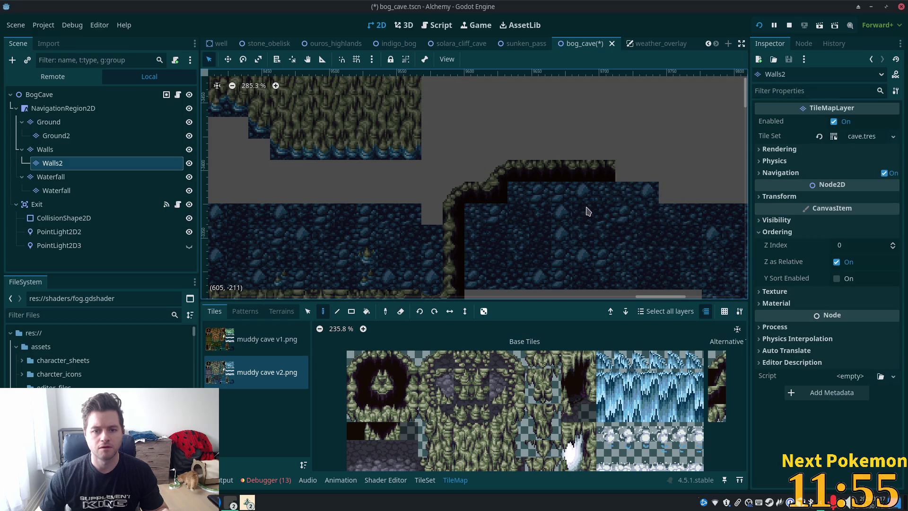
pyautogui.hotkey('ctrl', 'z')
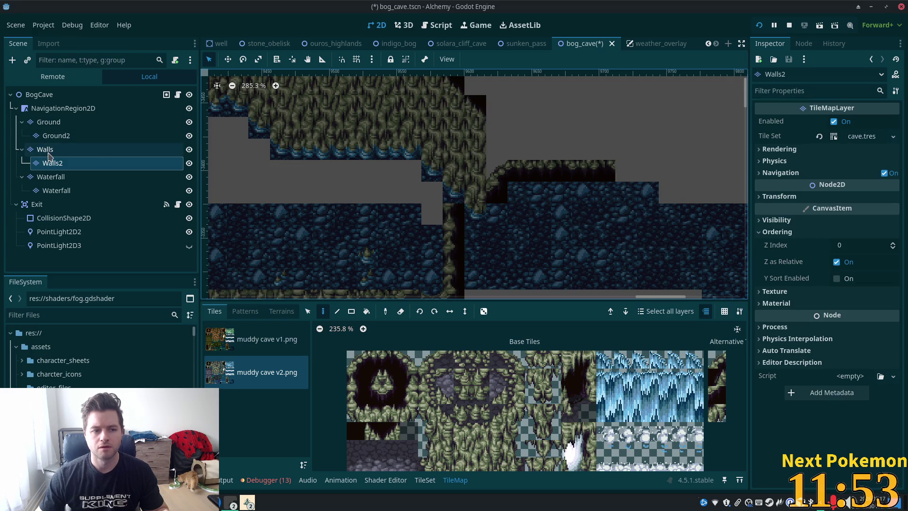
# Compare the Walls and Walls2 layers, then box-select a block of wall tiles.
pyautogui.click(47, 149)
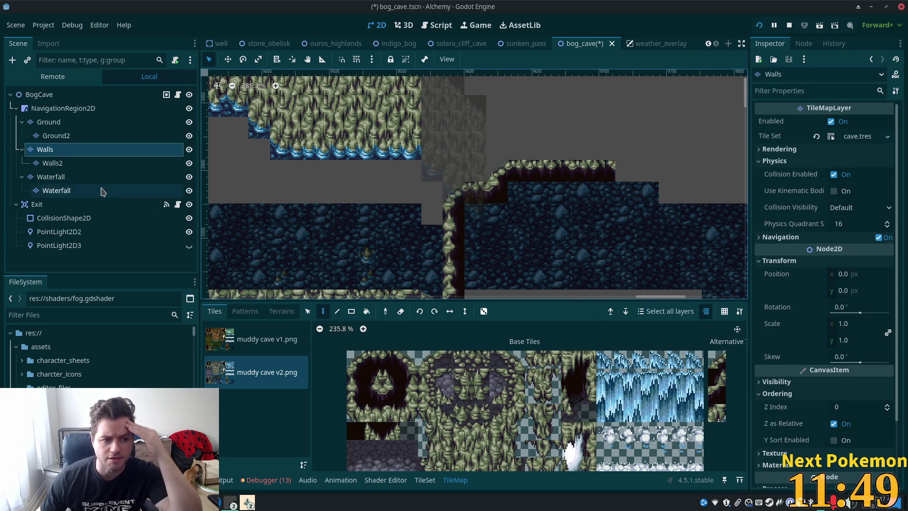
pyautogui.click(74, 163)
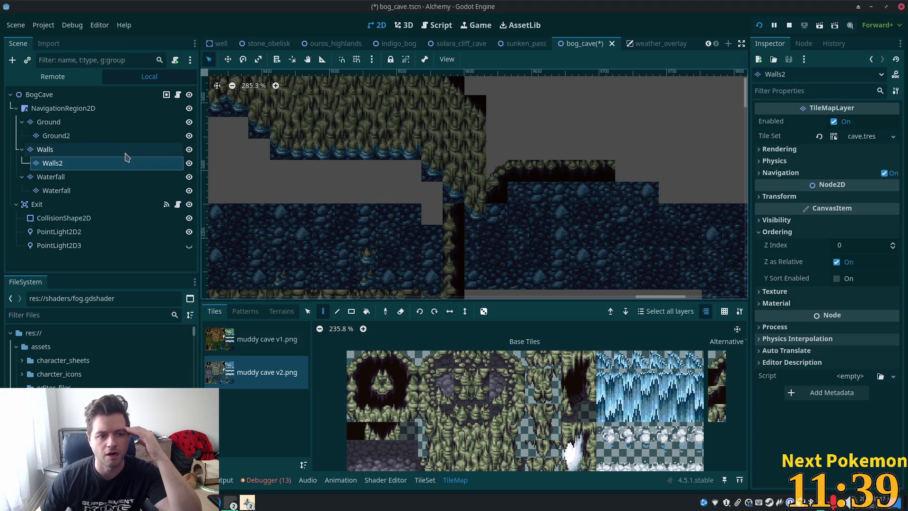
pyautogui.click(74, 149)
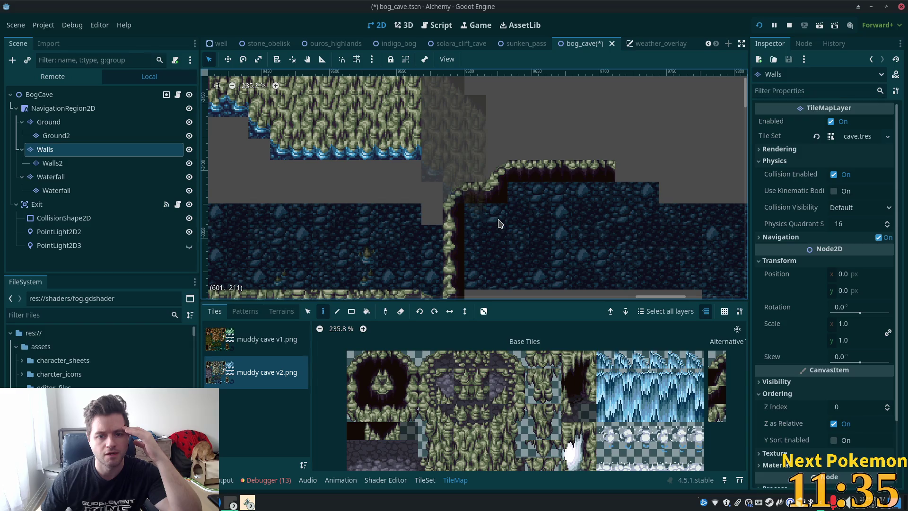
pyautogui.click(59, 165)
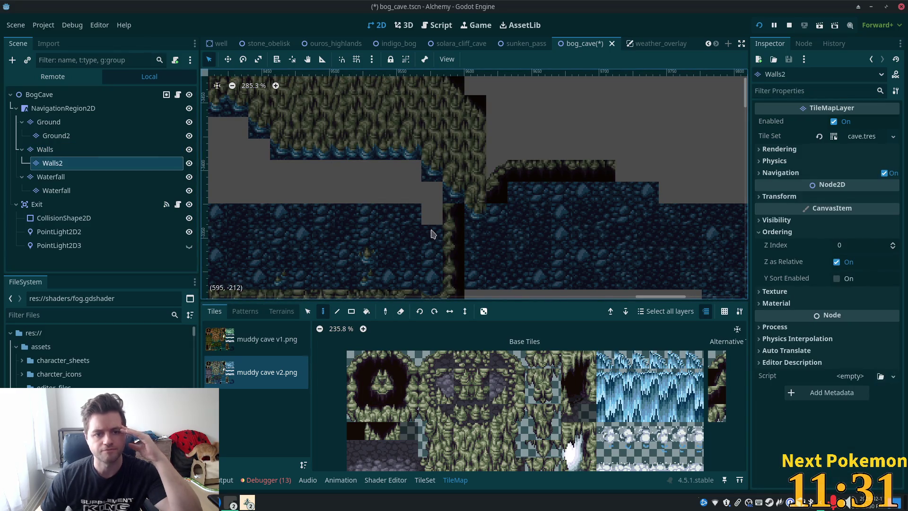
pyautogui.scroll(3, 387, 293)
pyautogui.click(307, 310)
pyautogui.moveTo(444, 139)
pyautogui.mouseDown()
pyautogui.moveTo(473, 298)
pyautogui.moveTo(496, 303)
pyautogui.mouseUp()
pyautogui.scroll(-3, 559, 139)
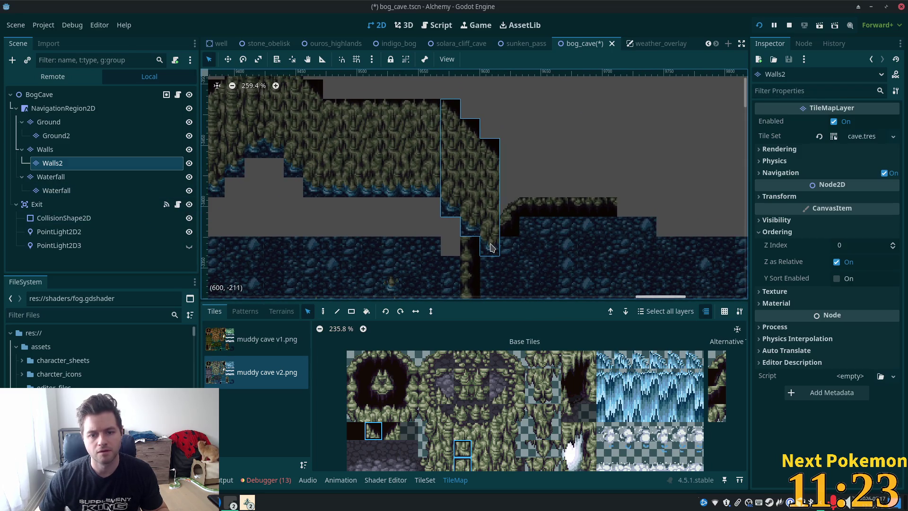
# Paint an atlas tile onto the wall edge on the Walls2 layer.
pyautogui.click(48, 149)
pyautogui.click(323, 310)
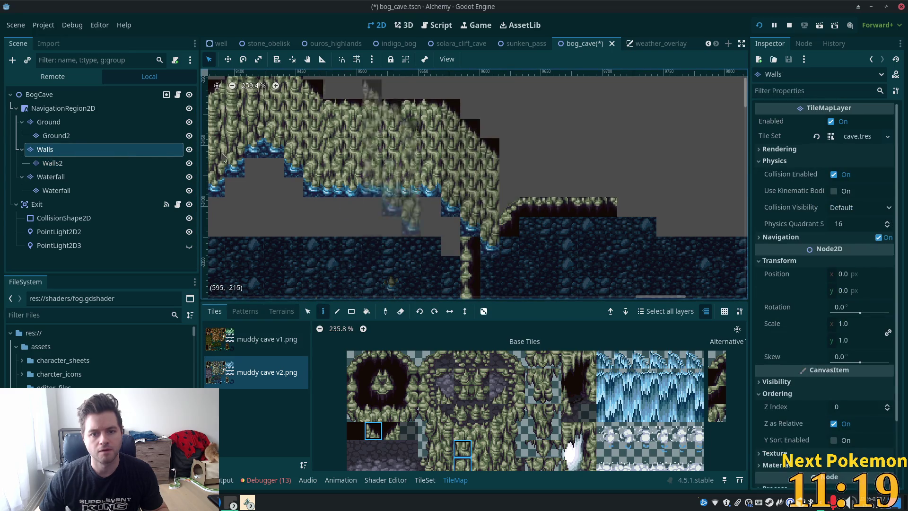
pyautogui.click(52, 163)
pyautogui.scroll(4, 613, 287)
pyautogui.scroll(1, 612, 287)
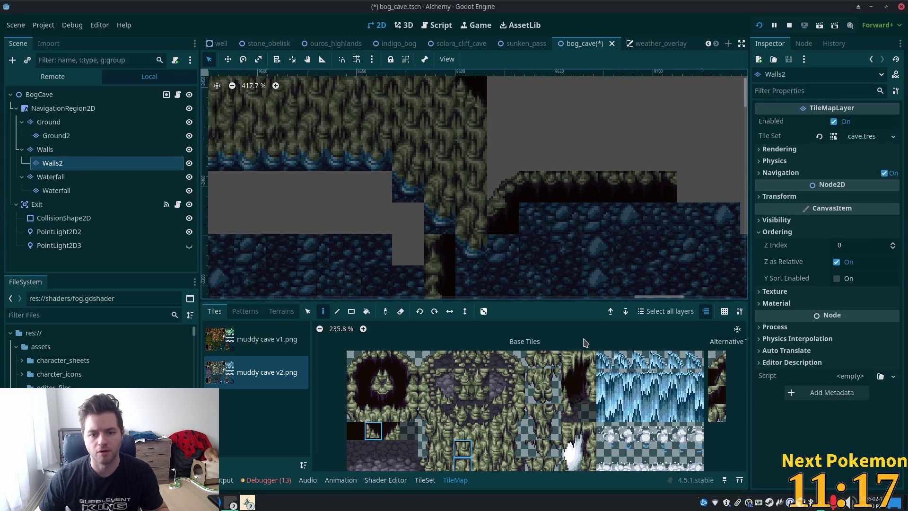
pyautogui.click(357, 360)
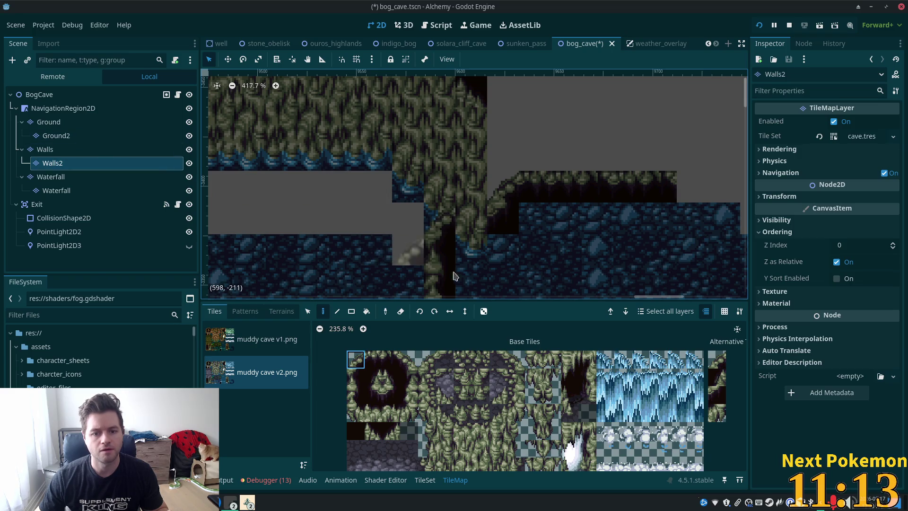
pyautogui.click(45, 96)
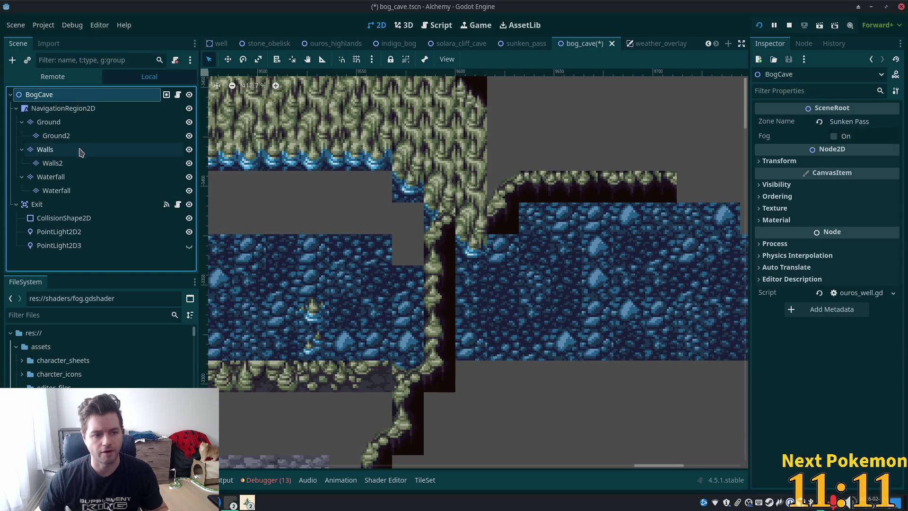
pyautogui.click(52, 163)
pyautogui.click(373, 359)
pyautogui.click(472, 219)
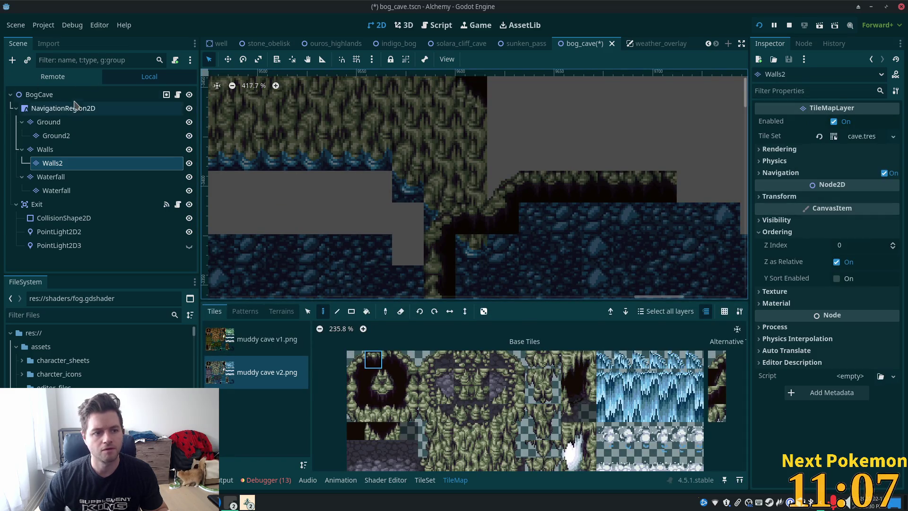
# Check the Ground, Walls and Walls2 layers, settling on Walls for painting.
pyautogui.click(71, 96)
pyautogui.click(62, 94)
pyautogui.click(55, 123)
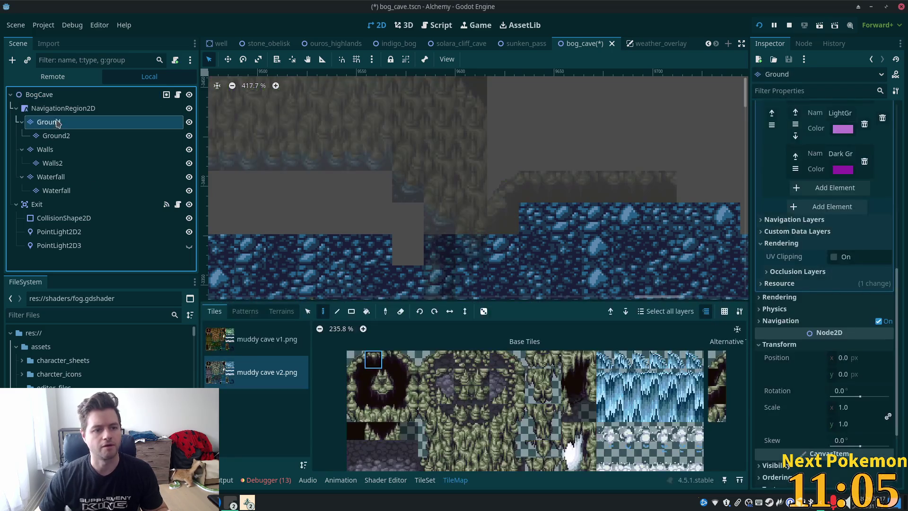
pyautogui.click(47, 148)
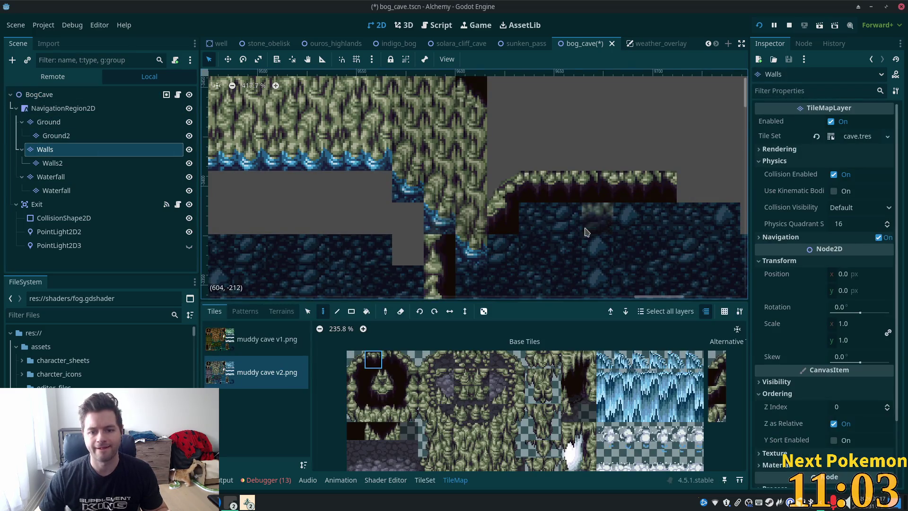
pyautogui.scroll(-4, 587, 227)
pyautogui.click(78, 163)
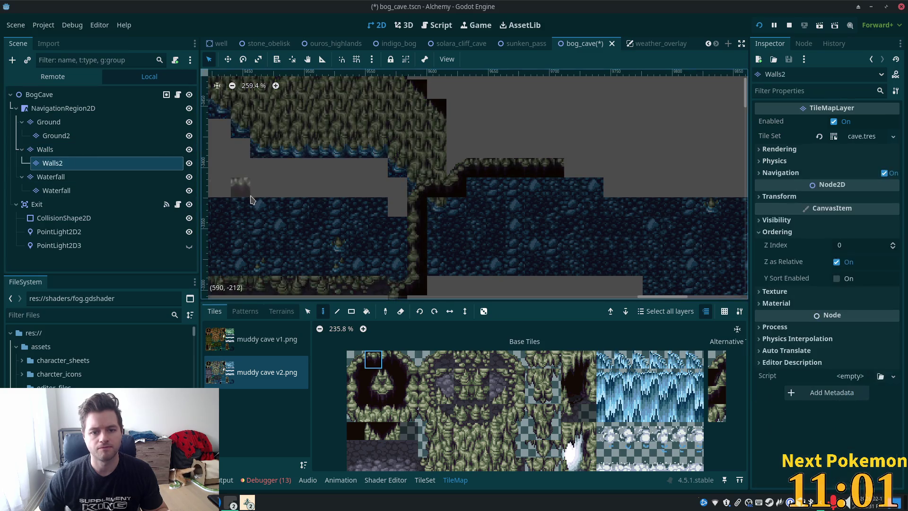
pyautogui.click(64, 151)
# Rectangle-fill the chamber with the dark interior tile on the Walls layer.
pyautogui.click(356, 431)
pyautogui.click(351, 311)
pyautogui.moveTo(414, 262)
pyautogui.mouseDown()
pyautogui.moveTo(445, 213)
pyautogui.moveTo(554, 201)
pyautogui.mouseUp()
pyautogui.scroll(1, 441, 245)
pyautogui.click(46, 97)
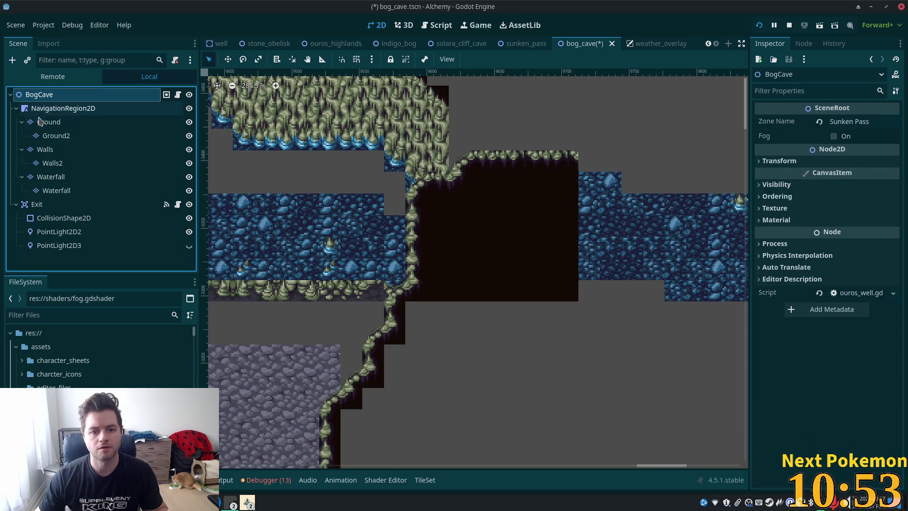
# Erase the overlapping wall tile from the Walls layer.
pyautogui.click(44, 149)
pyautogui.rightClick(416, 204)
pyautogui.click(73, 94)
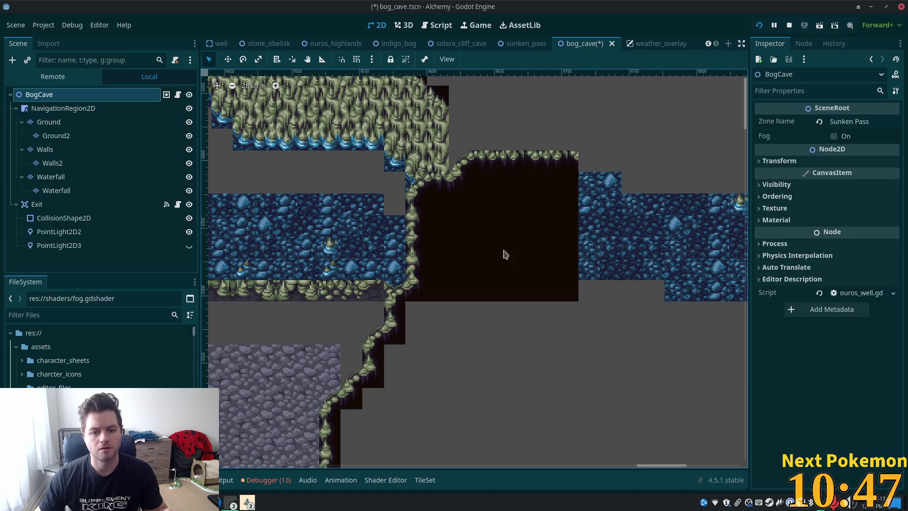
# On Walls, fill the grey gaps with dark tiles: a 10x9 area, a 3x7 strip, a left strip.
pyautogui.scroll(-5, 497, 284)
pyautogui.scroll(-3, 592, 251)
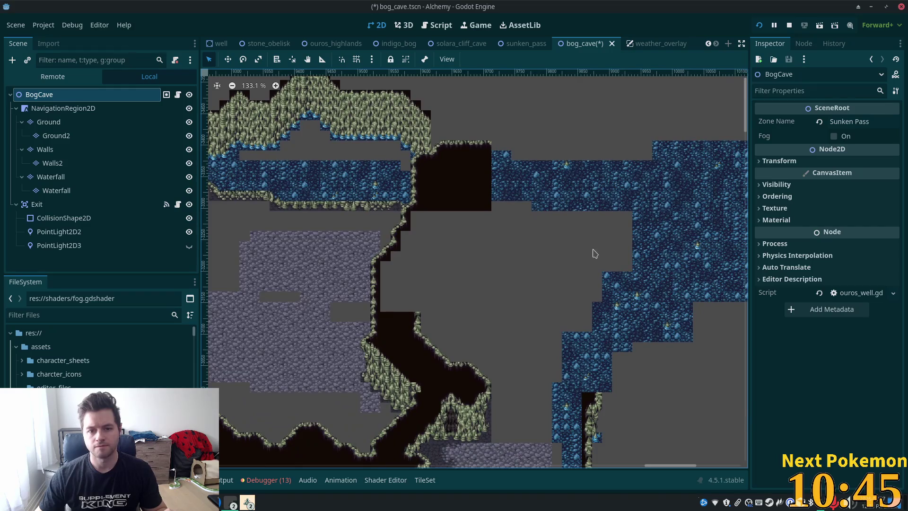
pyautogui.hscroll(-5, 597, 248)
pyautogui.scroll(-2, 691, 280)
pyautogui.hscroll(3, 672, 265)
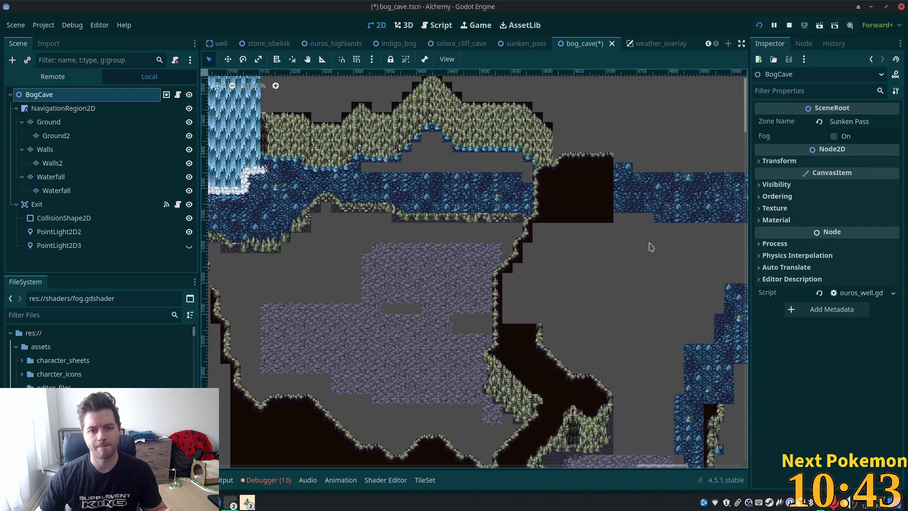
pyautogui.click(100, 150)
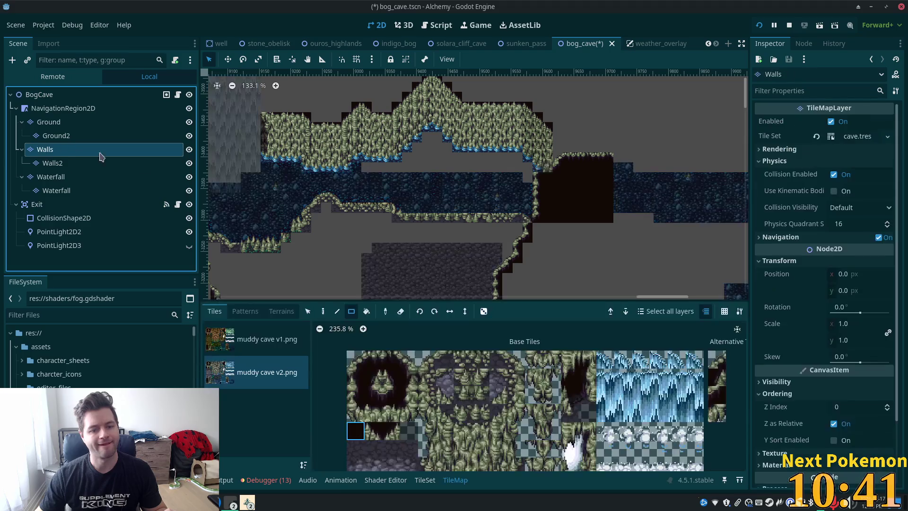
pyautogui.scroll(-2, 429, 161)
pyautogui.hscroll(2, 429, 162)
pyautogui.moveTo(418, 129)
pyautogui.mouseDown()
pyautogui.moveTo(530, 239)
pyautogui.moveTo(496, 197)
pyautogui.moveTo(506, 223)
pyautogui.moveTo(440, 203)
pyautogui.mouseUp()
pyautogui.moveTo(407, 149)
pyautogui.mouseDown()
pyautogui.moveTo(397, 234)
pyautogui.moveTo(388, 232)
pyautogui.moveTo(427, 211)
pyautogui.moveTo(408, 209)
pyautogui.mouseUp()
pyautogui.moveTo(397, 170)
pyautogui.mouseDown()
pyautogui.moveTo(402, 225)
pyautogui.moveTo(388, 226)
pyautogui.mouseUp()
pyautogui.scroll(5, 407, 265)
pyautogui.hscroll(5, 407, 265)
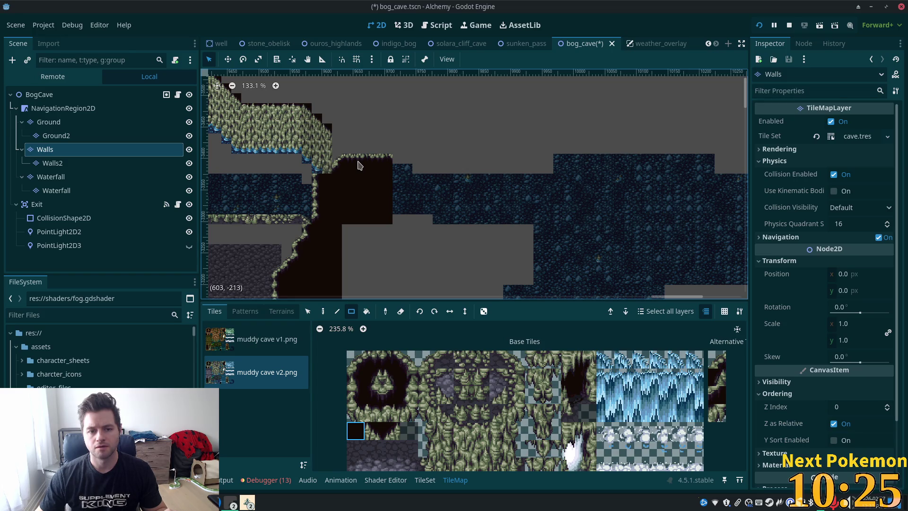
pyautogui.scroll(4, 349, 169)
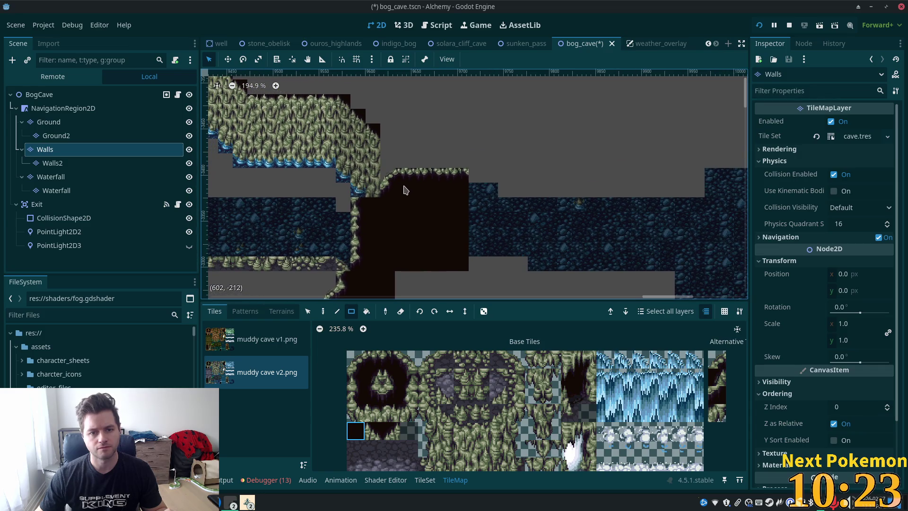
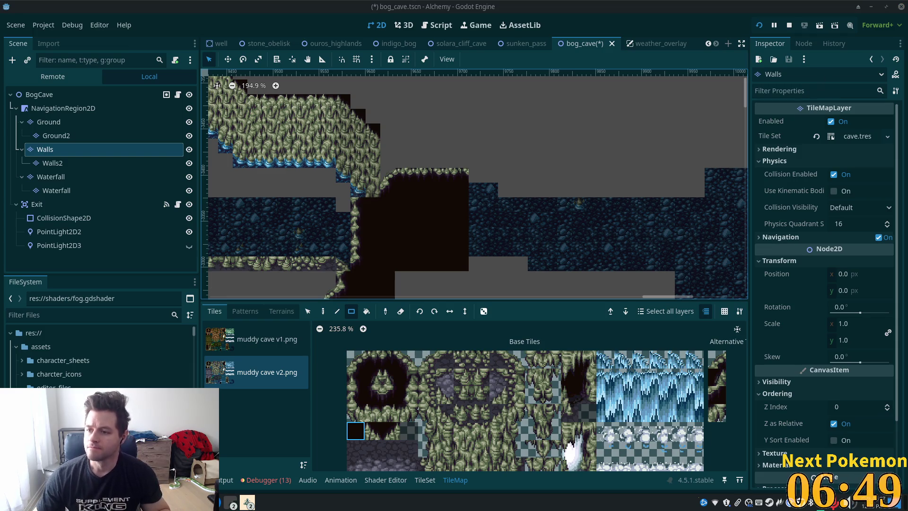
# Select the Ground layer and pick the water terrain from Terrain Set 1.
pyautogui.scroll(-5, 415, 202)
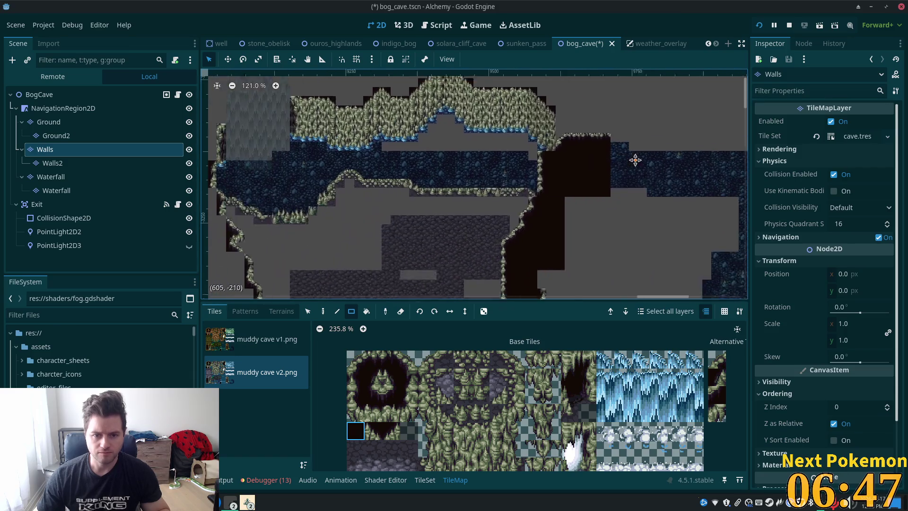
pyautogui.scroll(-5, 613, 164)
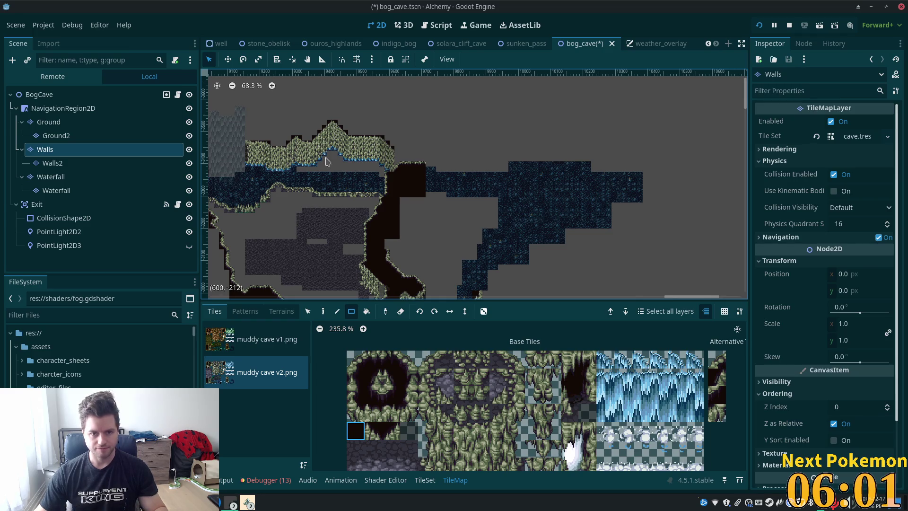
pyautogui.scroll(4, 322, 150)
pyautogui.scroll(1, 322, 184)
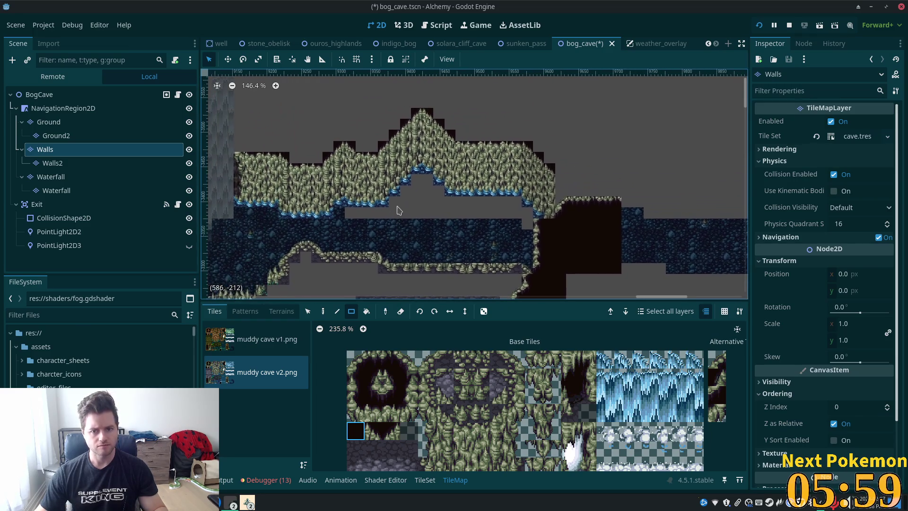
pyautogui.click(324, 197)
pyautogui.scroll(2, 324, 196)
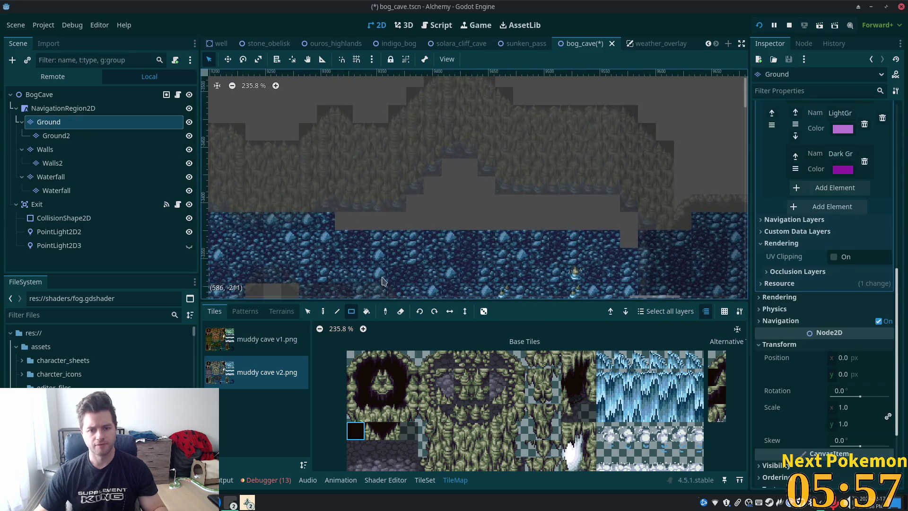
pyautogui.click(282, 312)
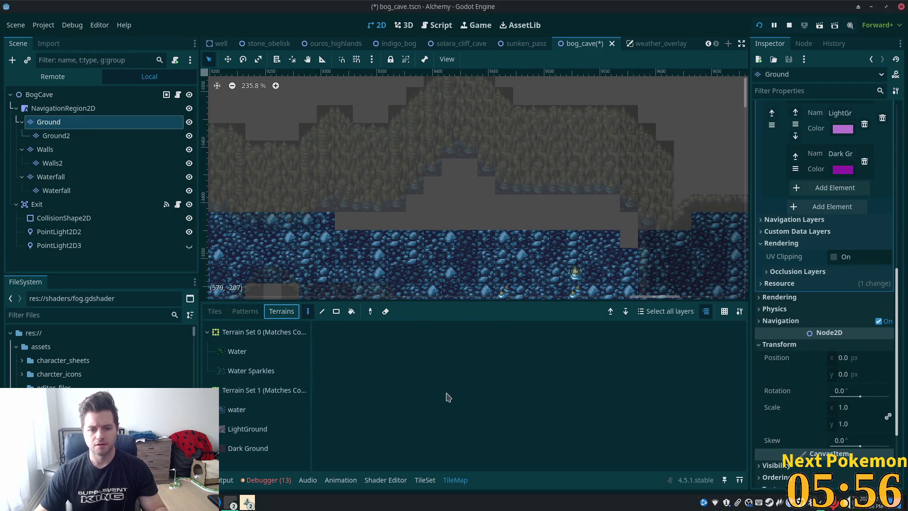
pyautogui.click(236, 409)
# Paint and rectangle-fill water into the gap beneath the rock wall, erasing one stray cell.
pyautogui.moveTo(361, 218)
pyautogui.mouseDown()
pyautogui.moveTo(664, 233)
pyautogui.moveTo(628, 233)
pyautogui.moveTo(634, 239)
pyautogui.mouseUp()
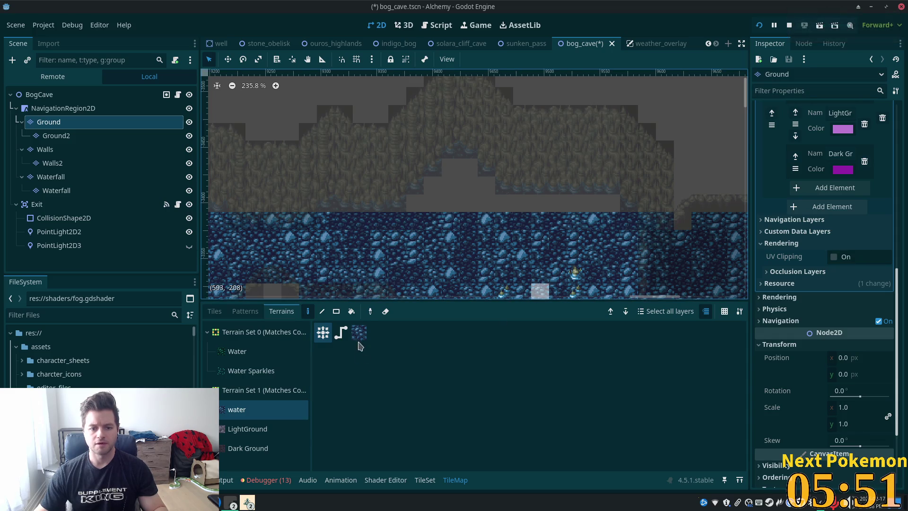
pyautogui.click(336, 312)
pyautogui.moveTo(405, 215); pyautogui.dragTo(618, 199)
pyautogui.moveTo(418, 190)
pyautogui.mouseDown()
pyautogui.moveTo(486, 185)
pyautogui.moveTo(480, 172)
pyautogui.mouseUp()
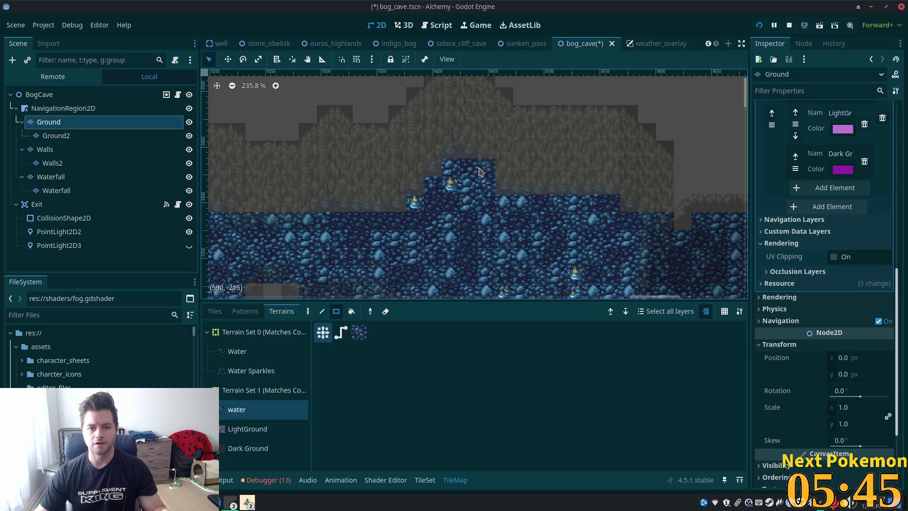
pyautogui.rightClick(486, 166)
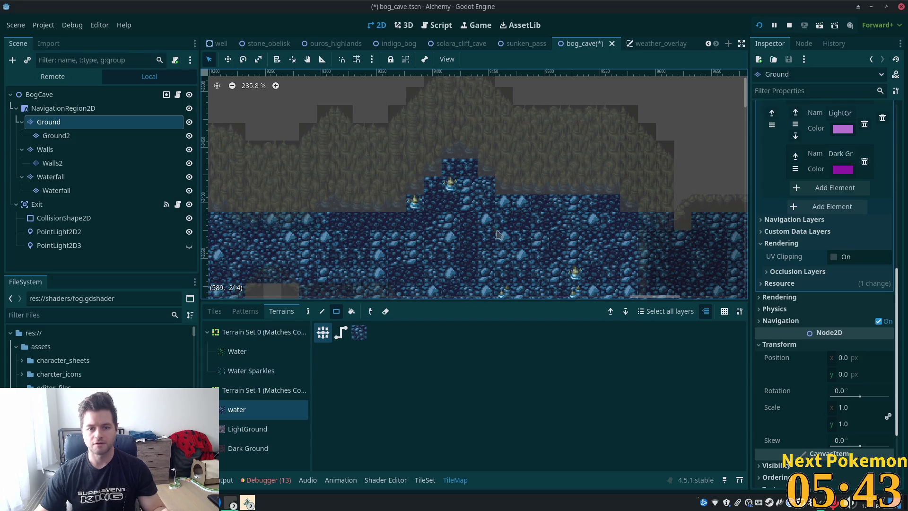
# Save the bog_cave scene.
pyautogui.scroll(-7, 504, 244)
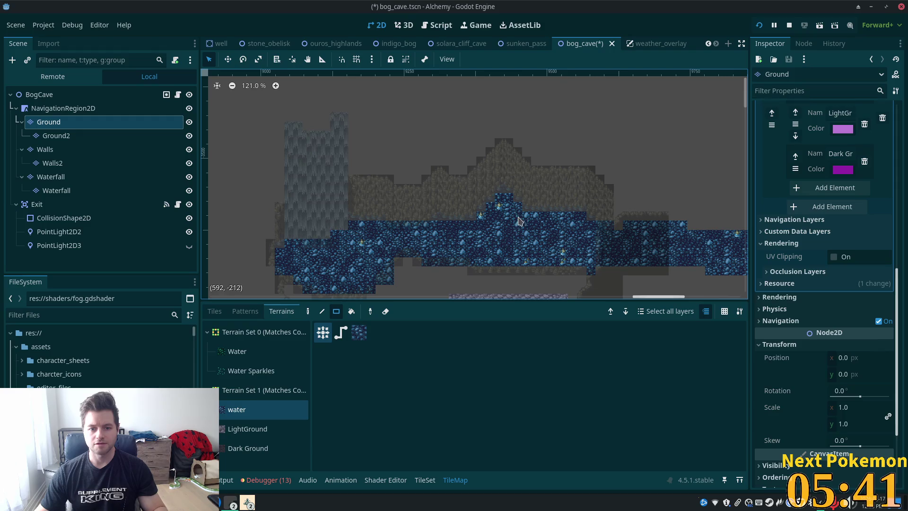
pyautogui.scroll(8, 504, 244)
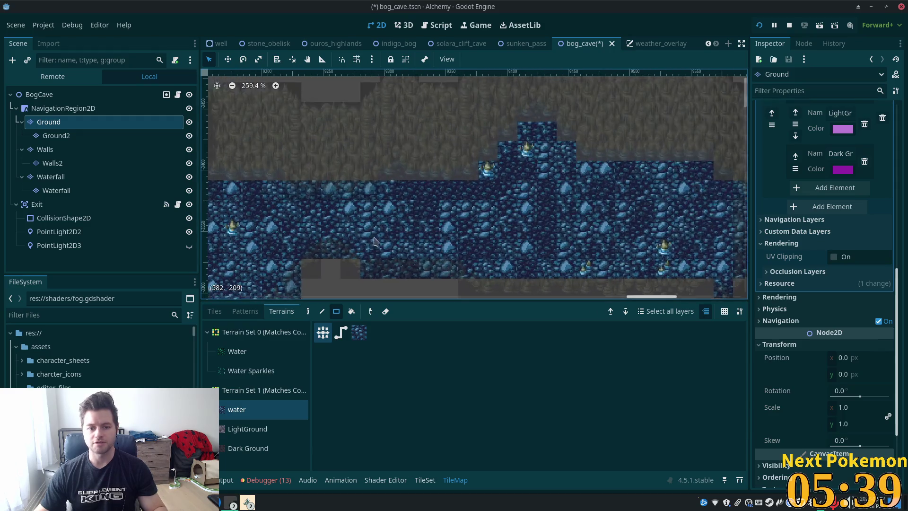
pyautogui.hotkey('ctrl', 's')
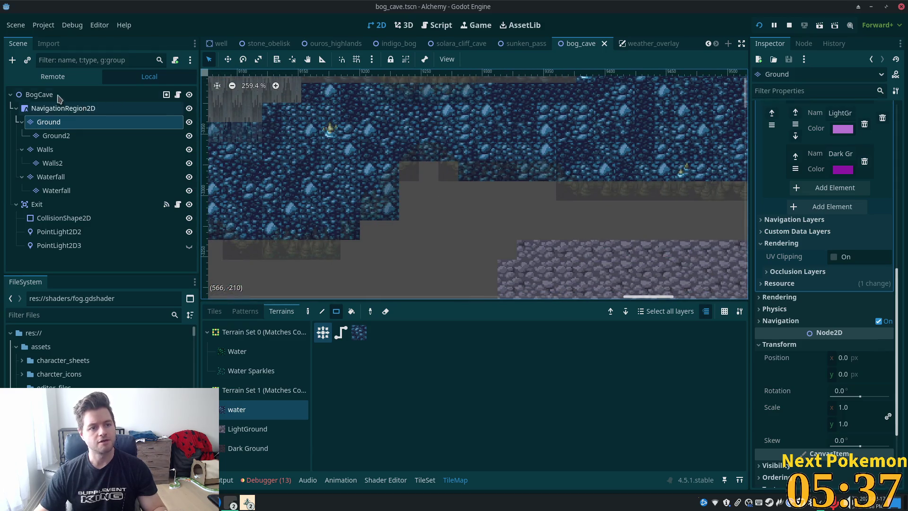
# Run the project and walk the character around in the Alchemy game window.
pyautogui.click(95, 94)
pyautogui.click(759, 25)
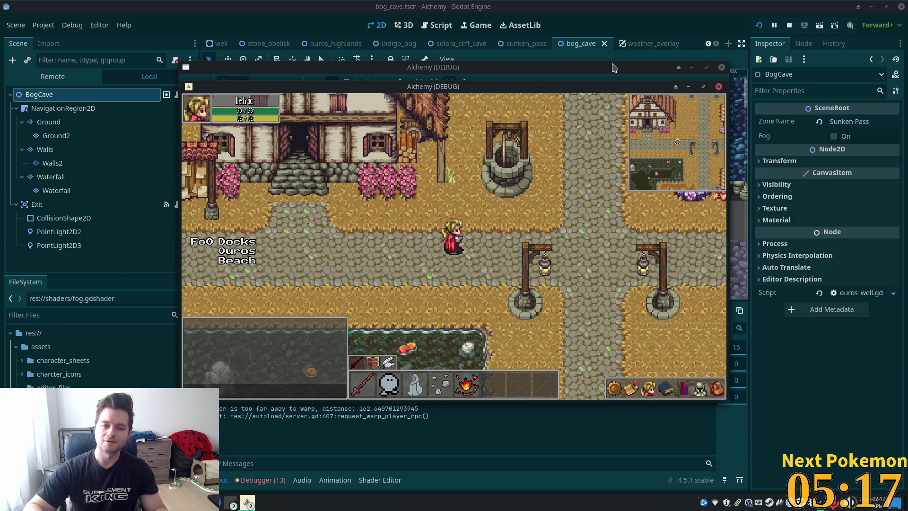
pyautogui.click(247, 501)
pyautogui.click(273, 461)
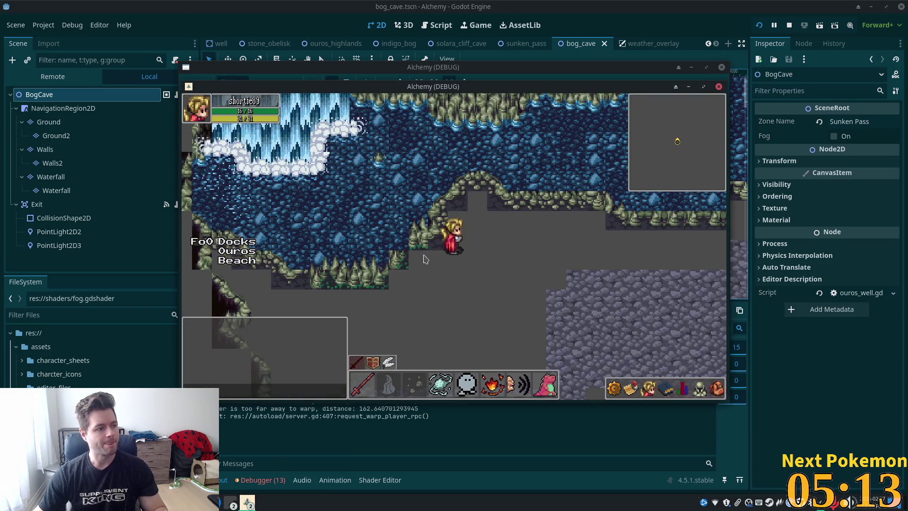
pyautogui.click(493, 264)
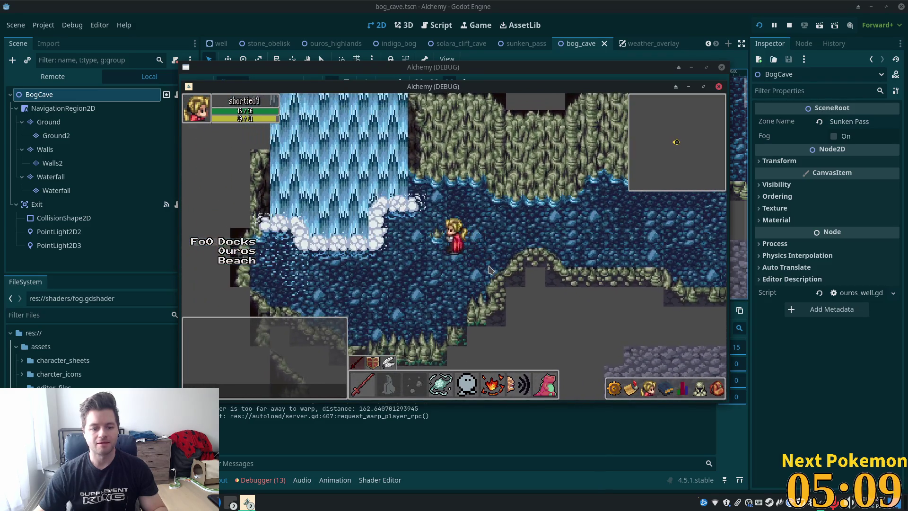
# Return to the editor and view the Debugger Errors list.
pyautogui.click(457, 443)
pyautogui.click(263, 479)
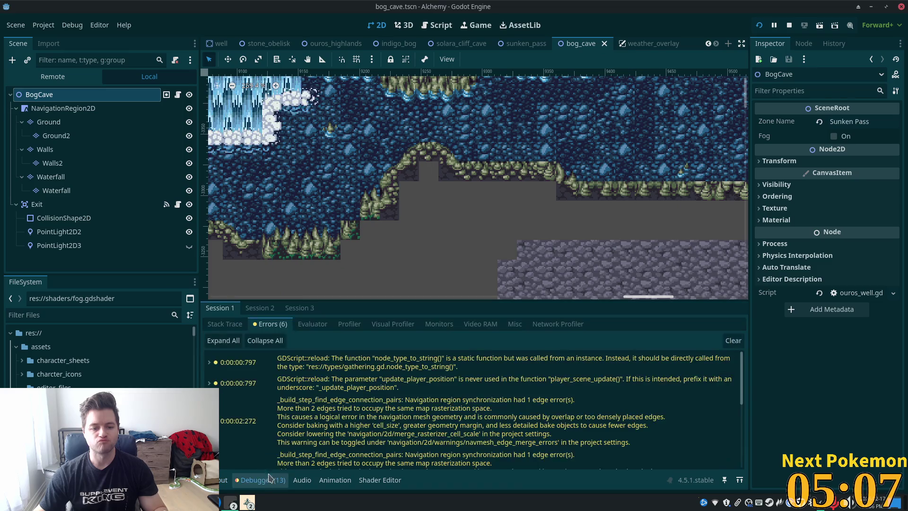
pyautogui.scroll(-4, 417, 375)
pyautogui.click(567, 221)
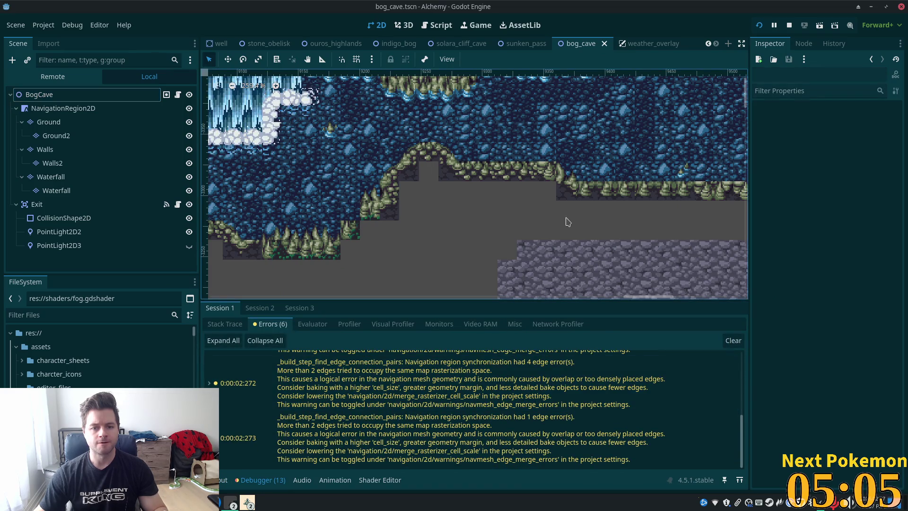
# Walk the character right, down and left through the cave, then return to the editor.
pyautogui.hotkey('alt', 'Tab')
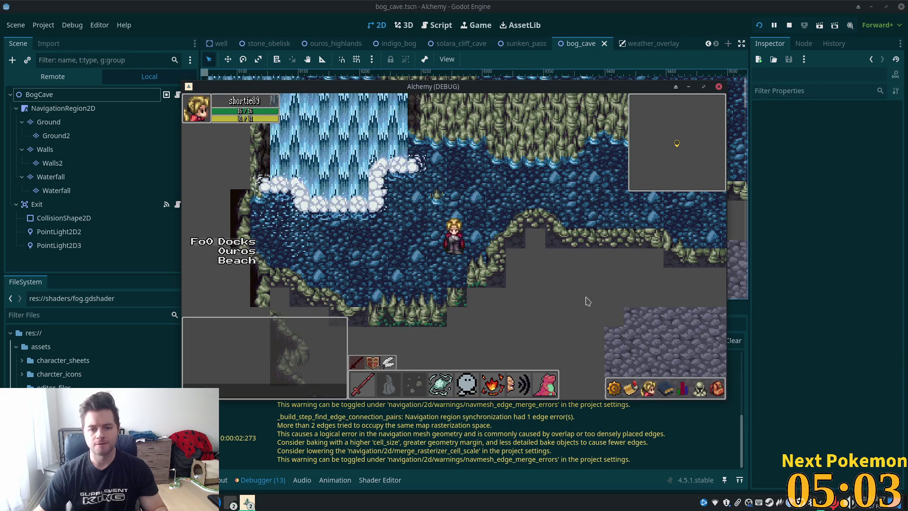
pyautogui.press('Right')
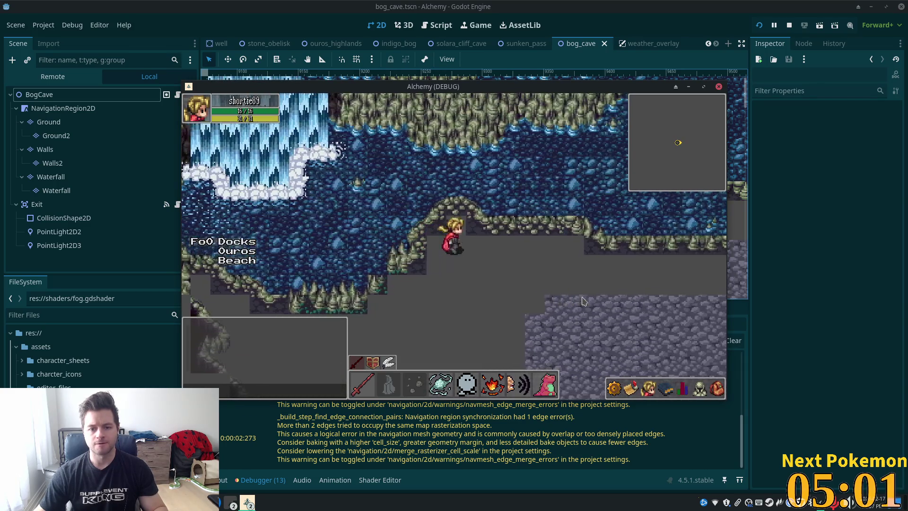
pyautogui.press('Down')
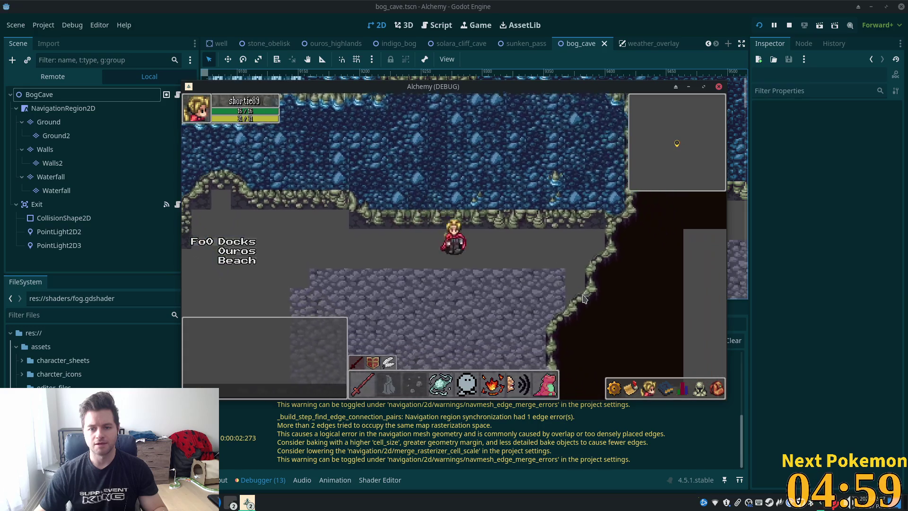
pyautogui.press('Left')
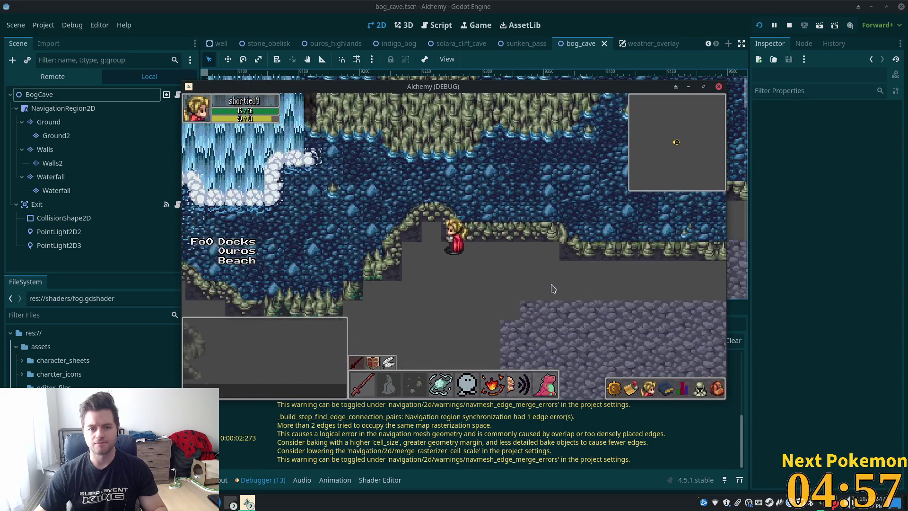
pyautogui.press('Left')
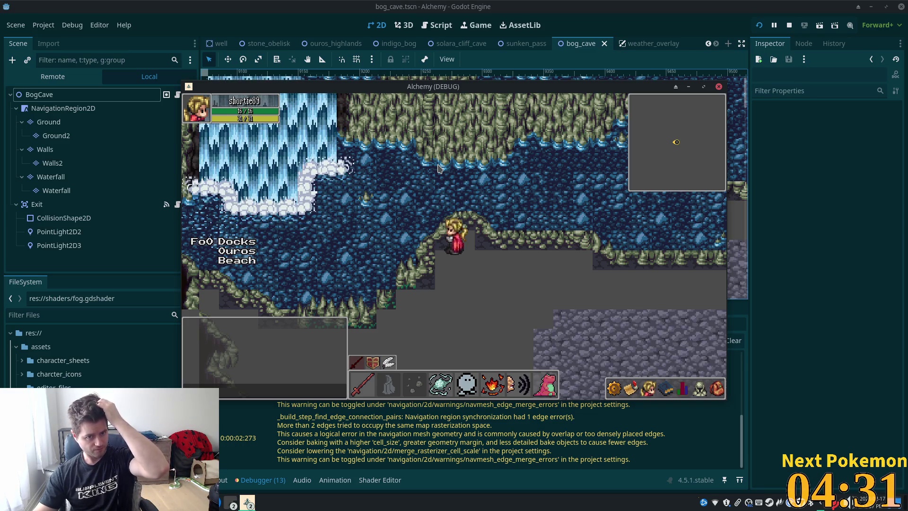
pyautogui.click(631, 6)
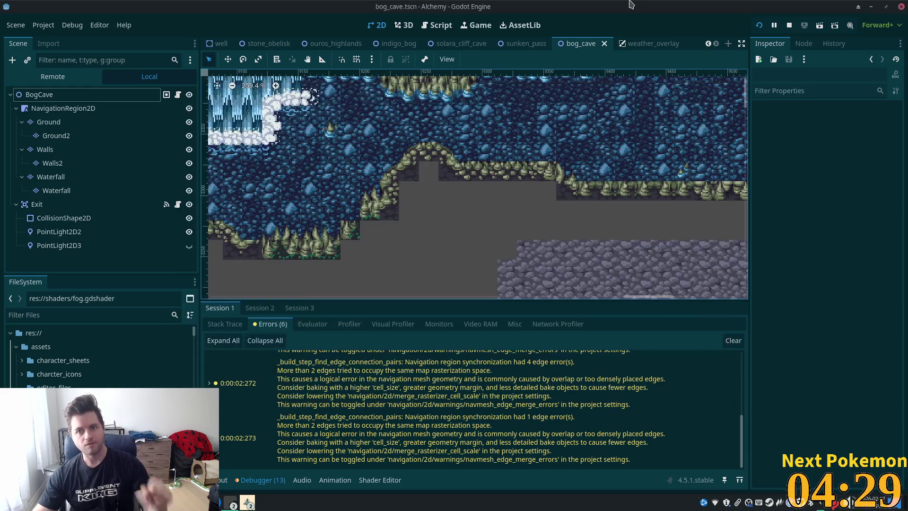
pyautogui.hscroll(-5, 609, 133)
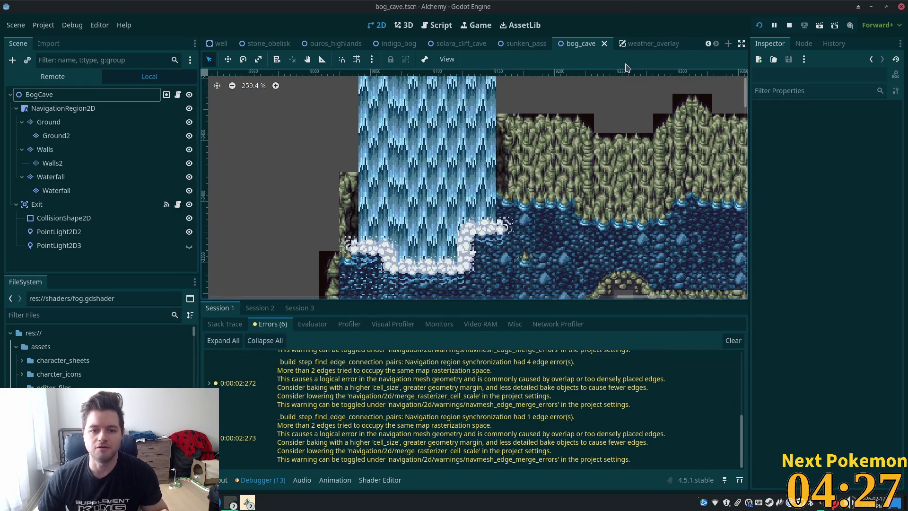
pyautogui.scroll(-3, 624, 153)
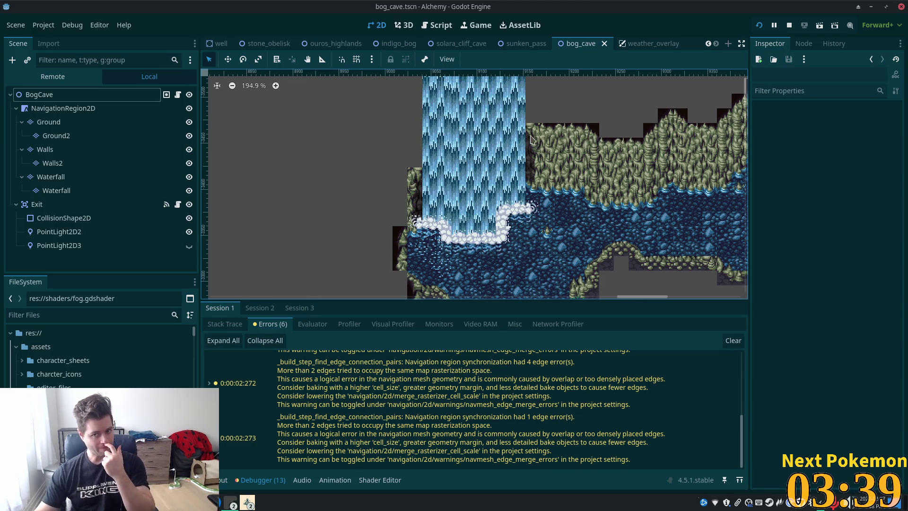
pyautogui.moveTo(582, 237)
pyautogui.mouseDown()
pyautogui.moveTo(504, 236)
pyautogui.moveTo(373, 204)
pyautogui.moveTo(338, 212)
pyautogui.mouseUp()
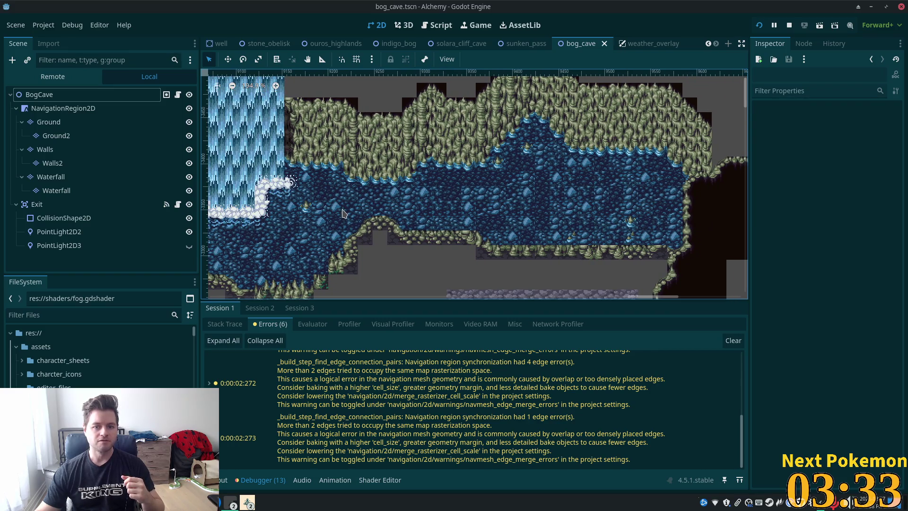
pyautogui.scroll(-2, 350, 225)
pyautogui.scroll(-5, 351, 226)
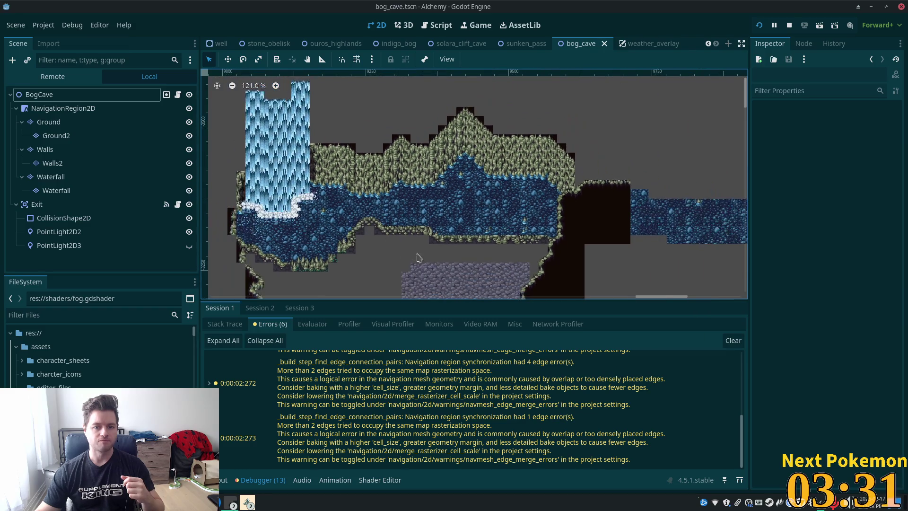
pyautogui.moveTo(483, 264)
pyautogui.mouseDown()
pyautogui.moveTo(297, 144)
pyautogui.moveTo(590, 231)
pyautogui.mouseUp()
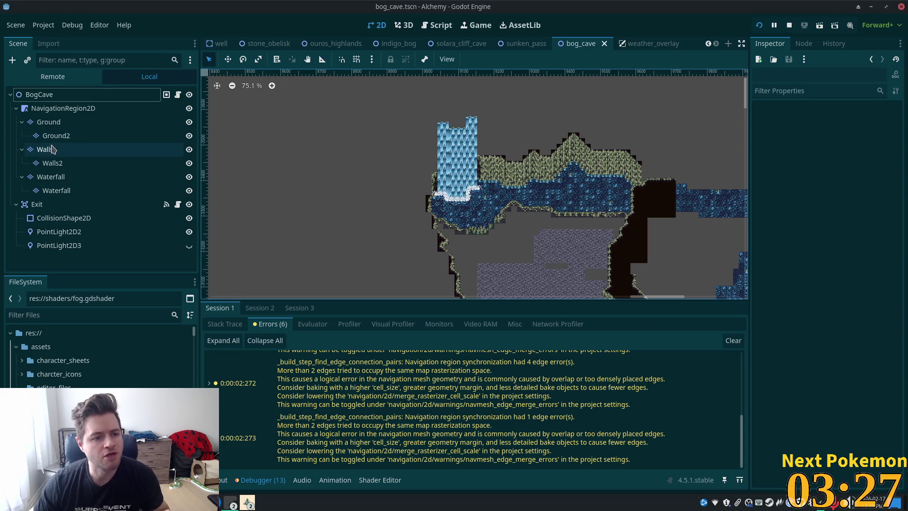
pyautogui.click(47, 122)
# Switch the tile panel from terrains to the individual atlas tiles.
pyautogui.scroll(1, 595, 248)
pyautogui.scroll(3, 595, 248)
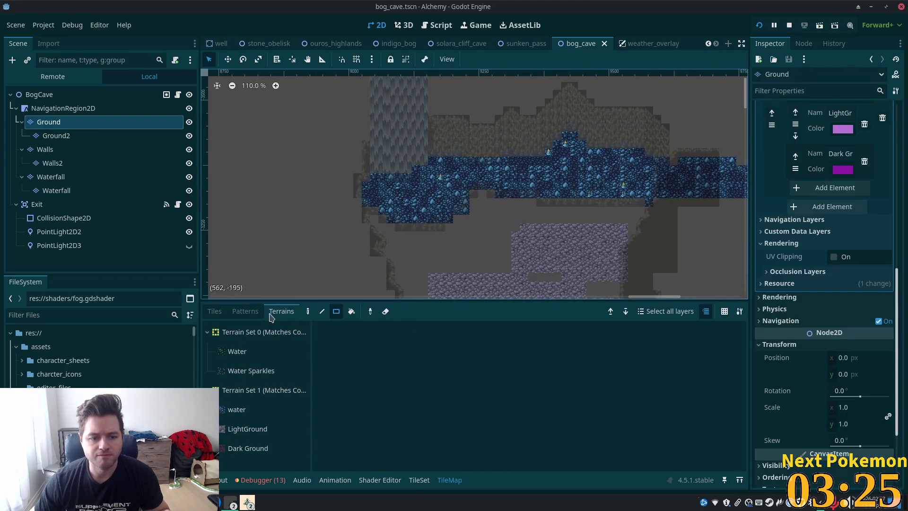
pyautogui.click(214, 312)
pyautogui.scroll(2, 528, 422)
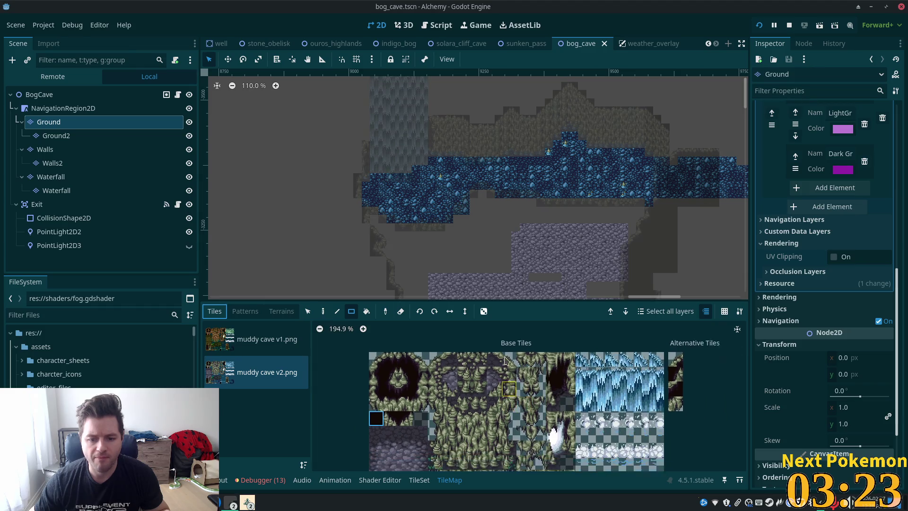
pyautogui.scroll(1, 507, 418)
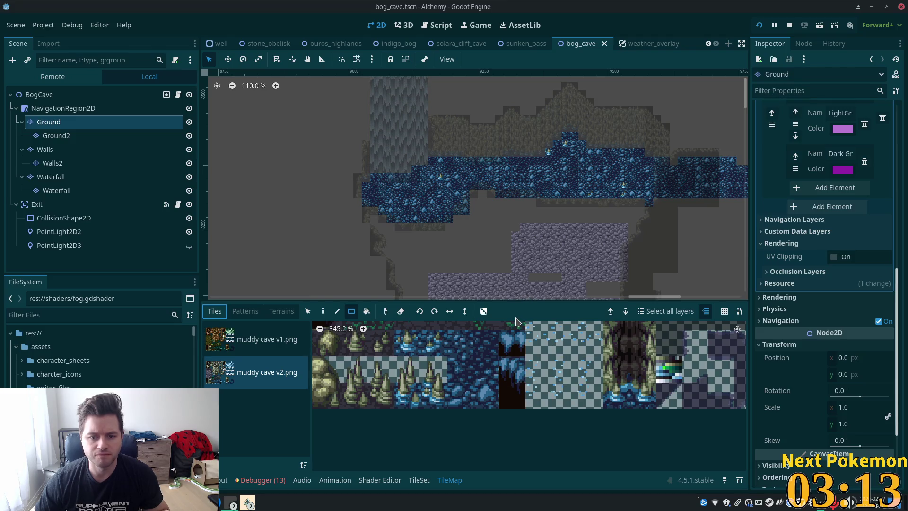
pyautogui.scroll(6, 472, 188)
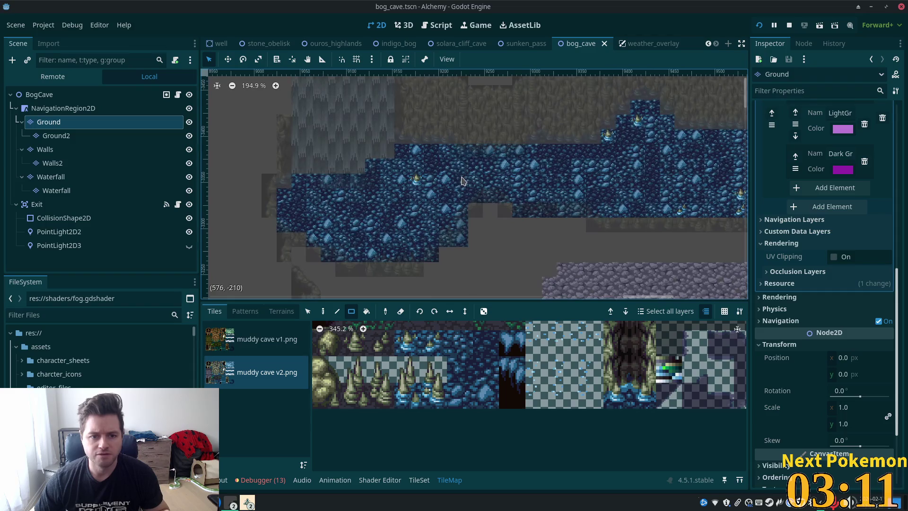
# Select the Ground TileMapLayer and pick a dark-blue water tile from the muddy cave v2 atlas.
pyautogui.click(70, 99)
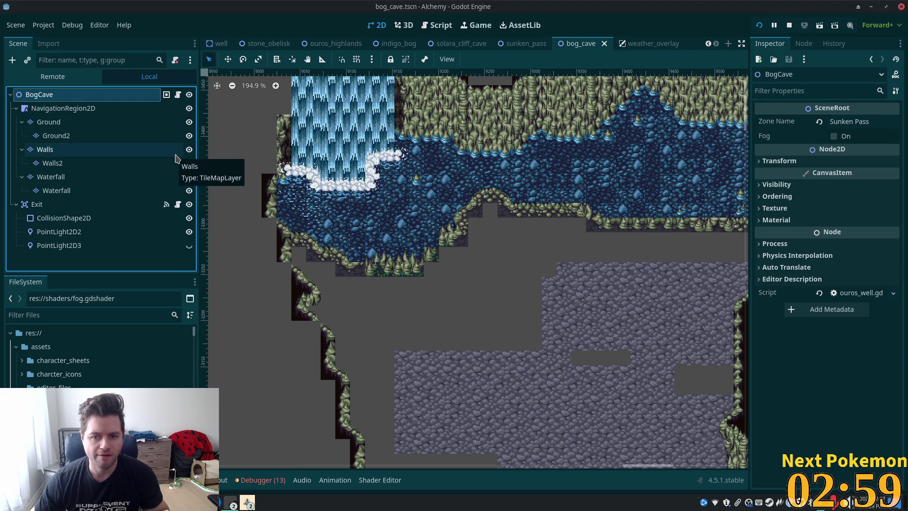
pyautogui.scroll(-2, 481, 222)
pyautogui.hscroll(5, 468, 220)
pyautogui.scroll(4, 454, 218)
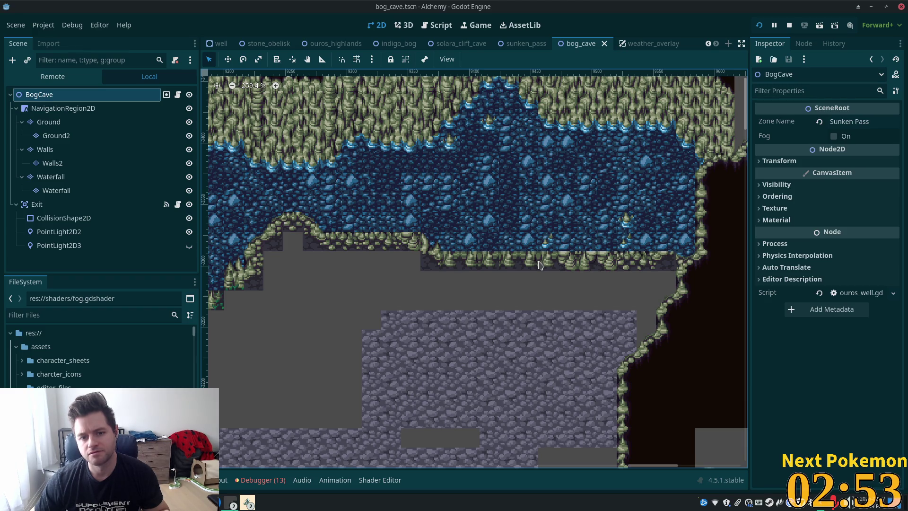
pyautogui.click(46, 124)
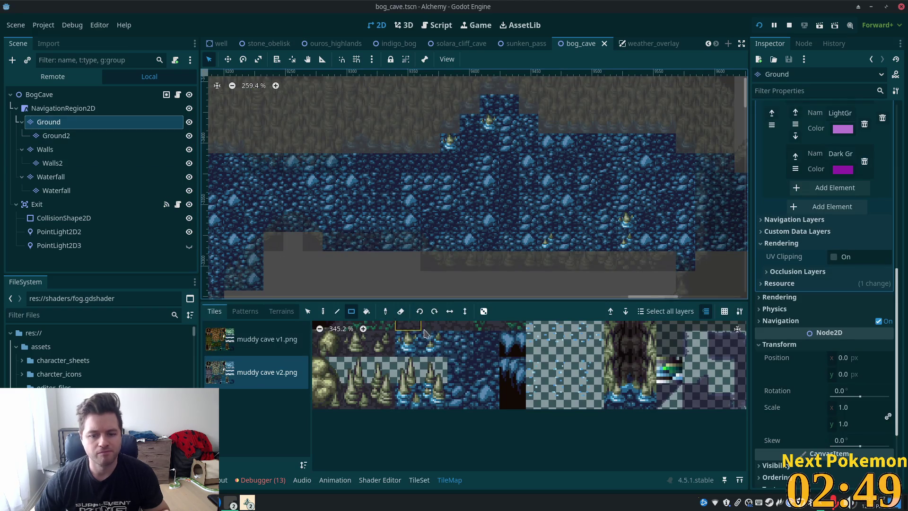
pyautogui.click(496, 380)
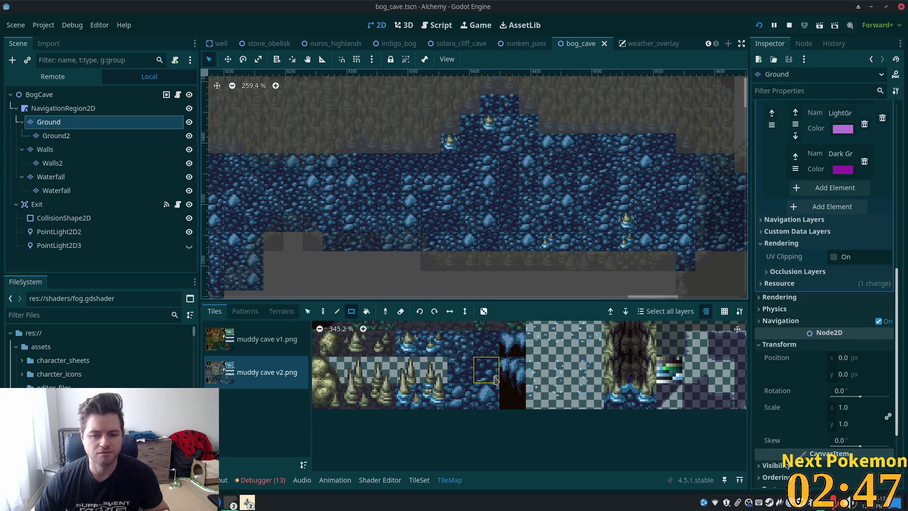
pyautogui.click(496, 353)
pyautogui.click(523, 366)
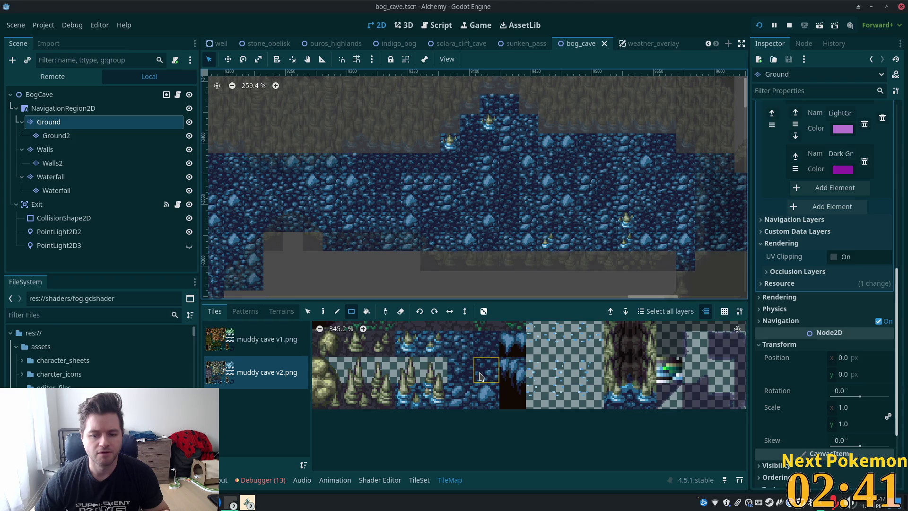
pyautogui.scroll(-2, 469, 376)
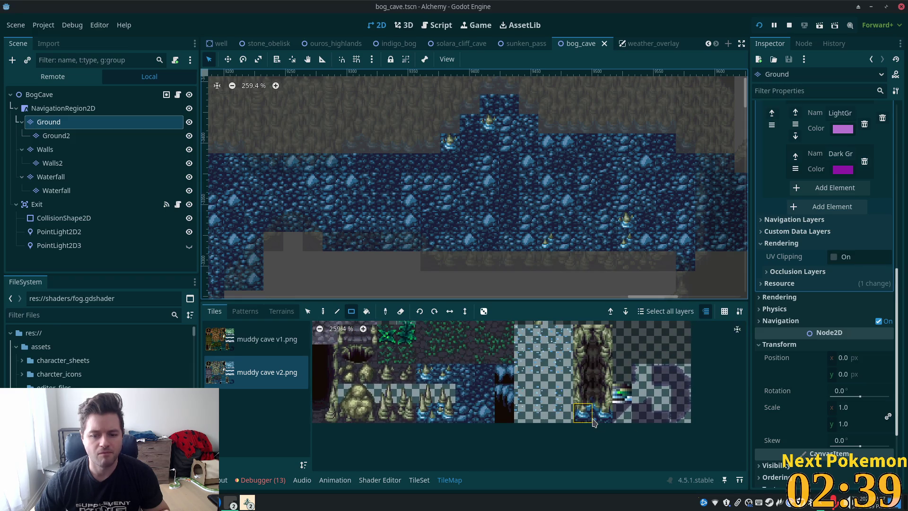
pyautogui.moveTo(455, 335)
pyautogui.mouseDown()
pyautogui.moveTo(520, 378)
pyautogui.moveTo(499, 447)
pyautogui.mouseUp()
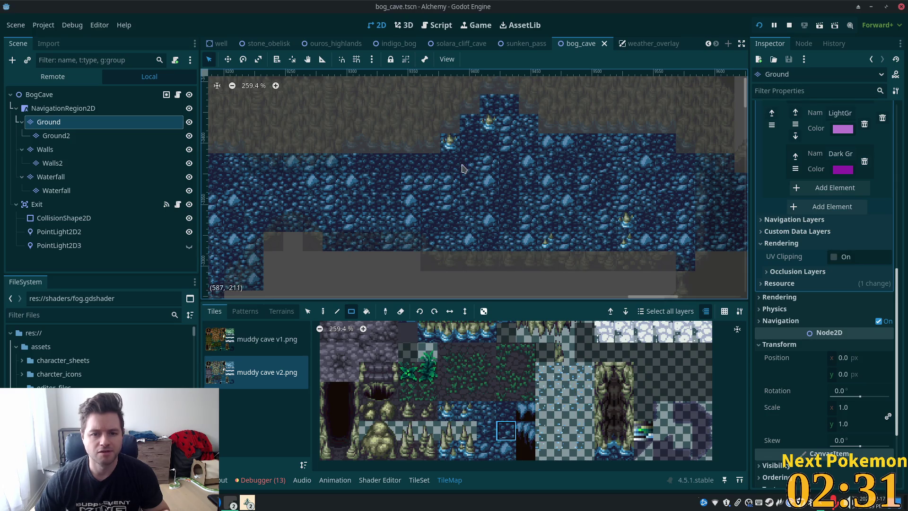
# Switch to the Paint tool and place a water tile at the pool's top edge.
pyautogui.click(323, 311)
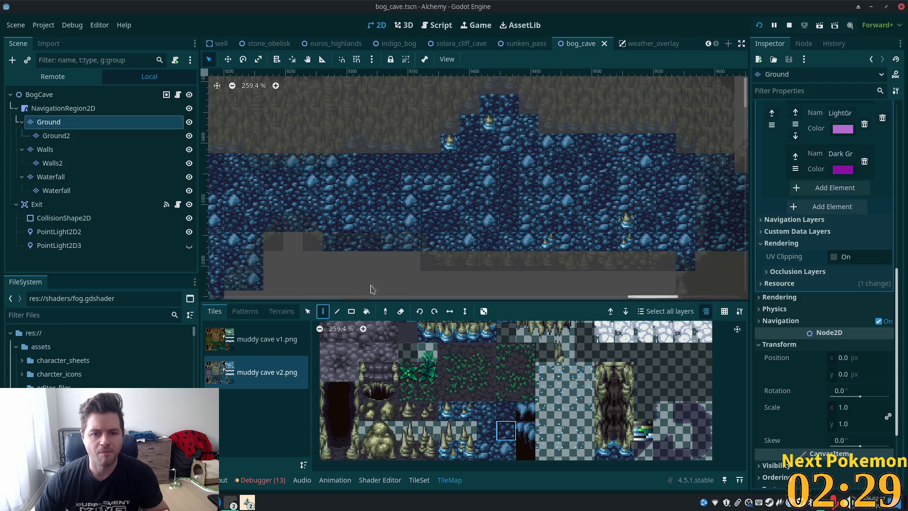
pyautogui.scroll(2, 479, 186)
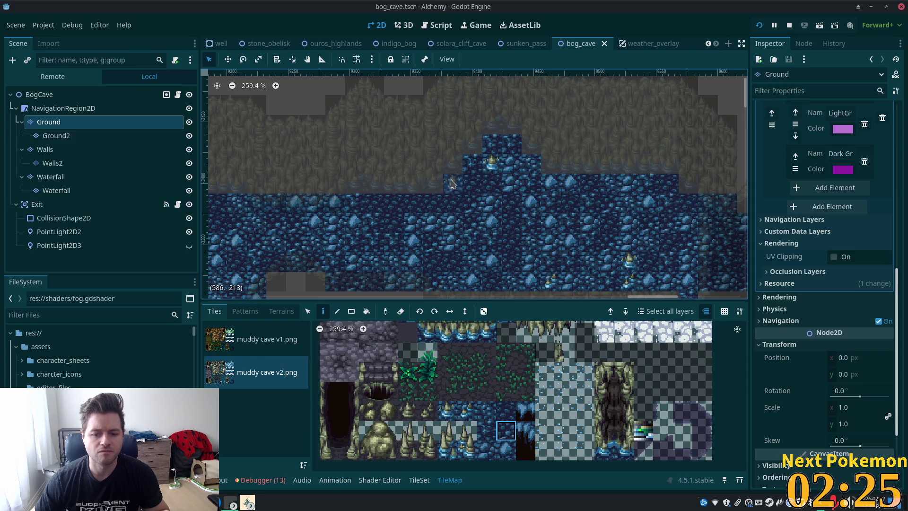
pyautogui.click(452, 183)
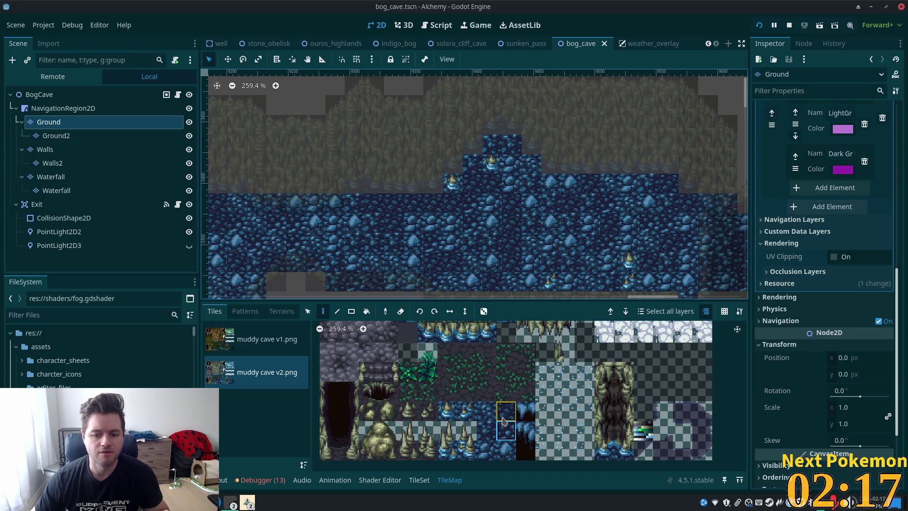
# Paint water tiles and a lantern water tile along the pool's top edge, then select BogCave to review.
pyautogui.moveTo(473, 168); pyautogui.dragTo(454, 192)
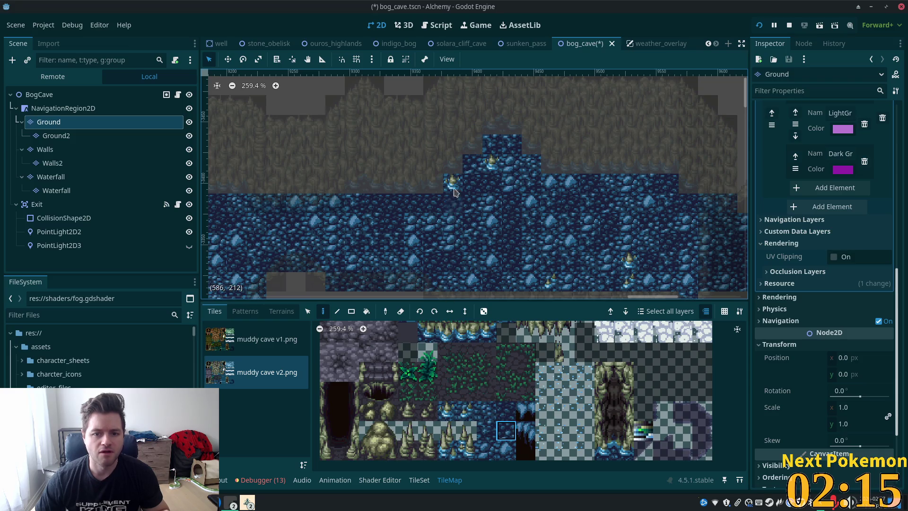
pyautogui.click(450, 184)
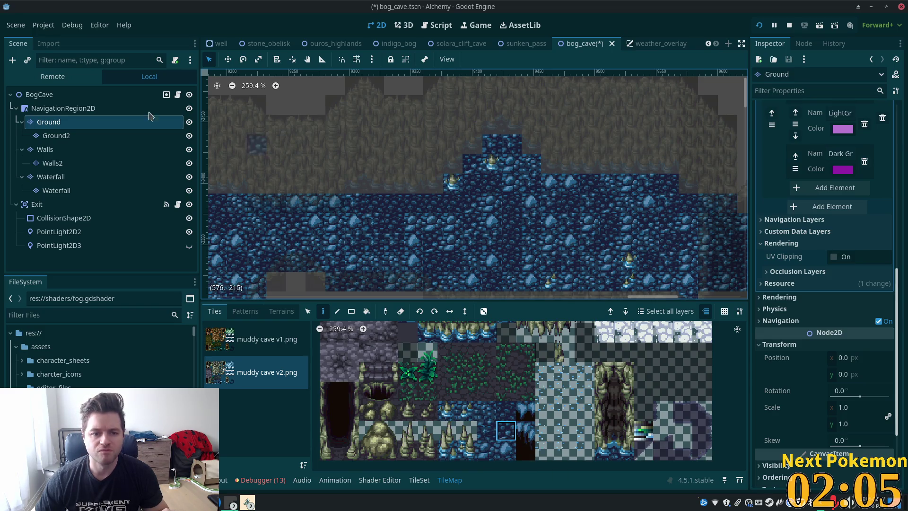
pyautogui.click(66, 95)
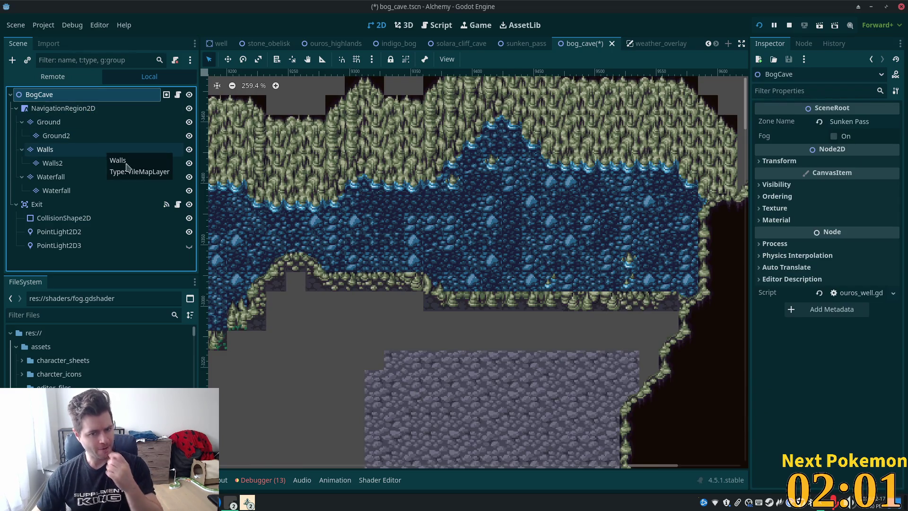
pyautogui.scroll(-2, 392, 226)
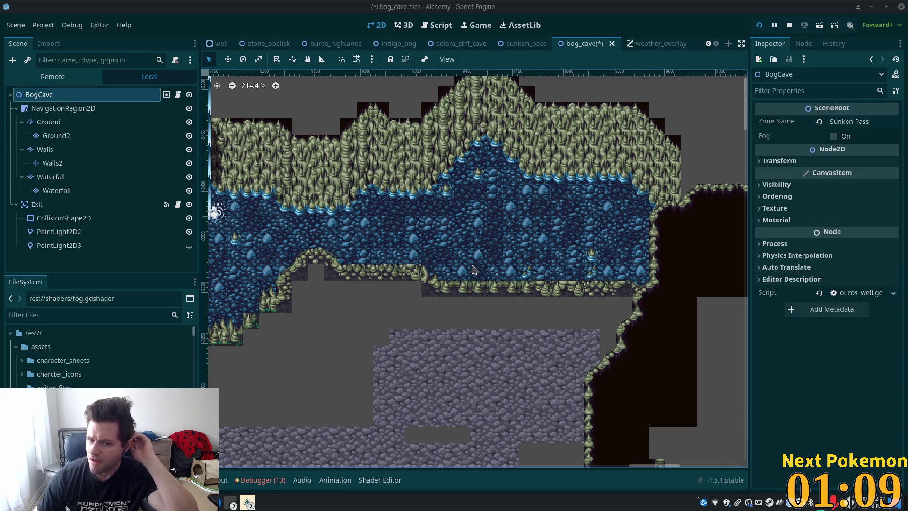
pyautogui.moveTo(311, 285)
pyautogui.mouseDown()
pyautogui.moveTo(572, 303)
pyautogui.moveTo(412, 250)
pyautogui.mouseUp()
pyautogui.scroll(2, 480, 273)
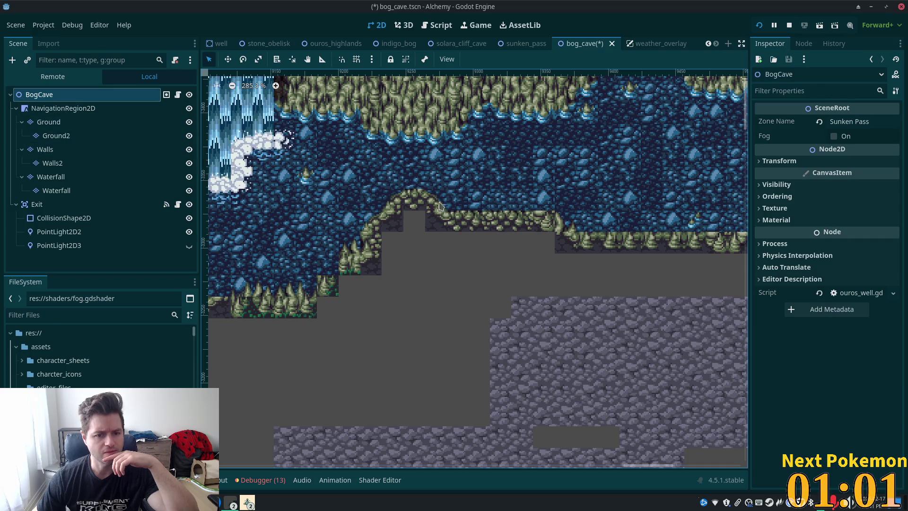
pyautogui.scroll(-4, 457, 209)
pyautogui.scroll(-2, 456, 211)
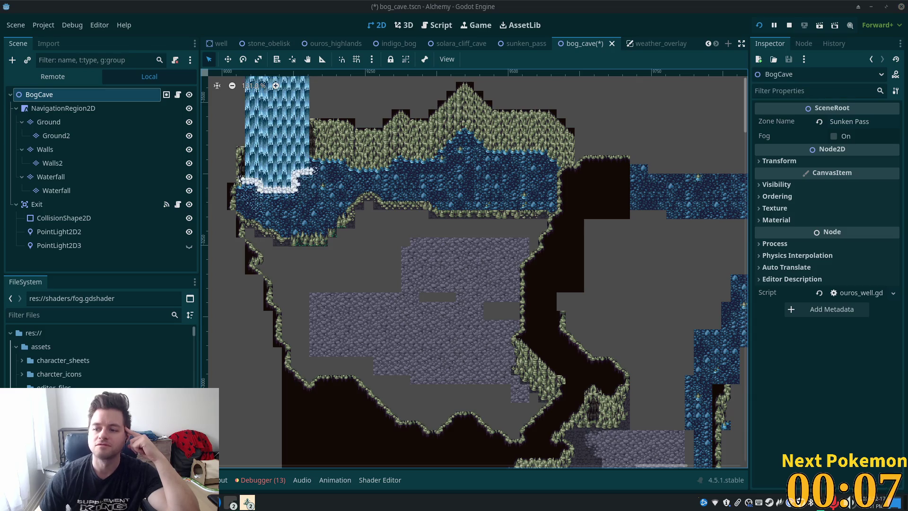
pyautogui.scroll(-1, 539, 284)
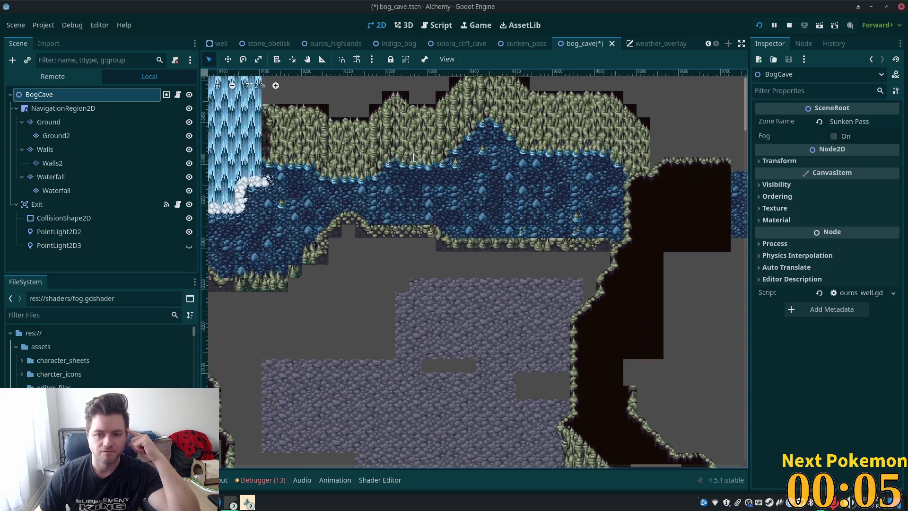
pyautogui.scroll(-3, 464, 194)
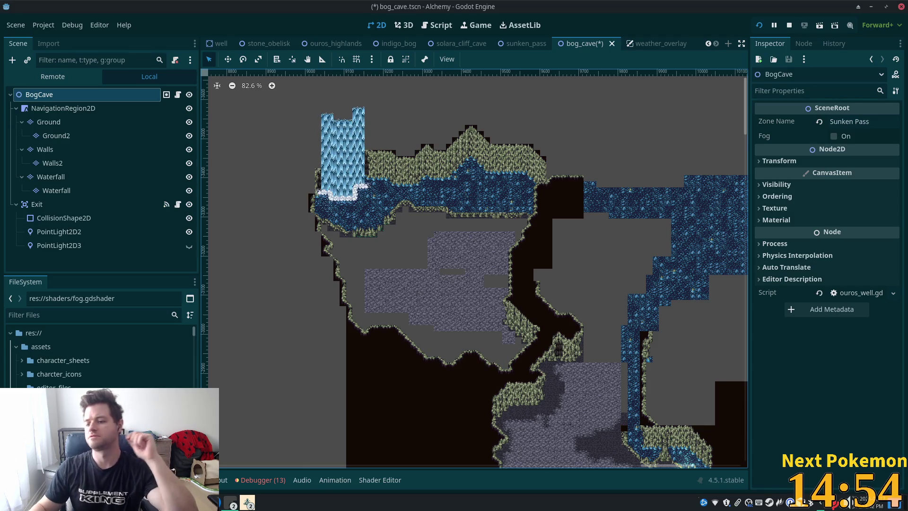
pyautogui.moveTo(230, 502)
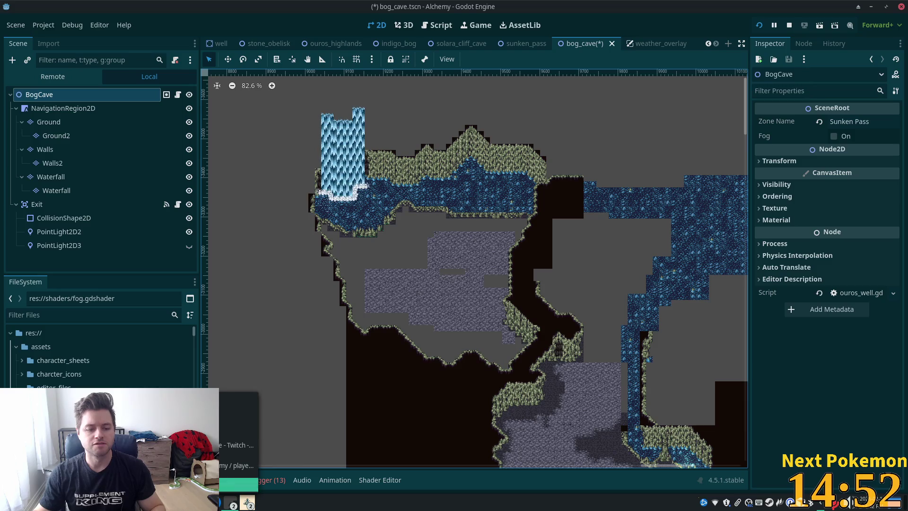
pyautogui.click(237, 444)
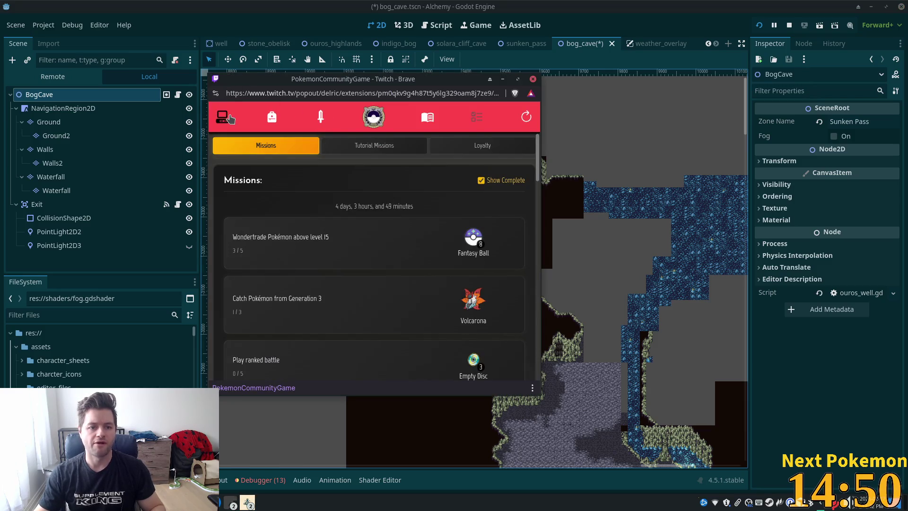
# Open the Pokémon list, search for 'w', then clear the search.
pyautogui.click(223, 116)
pyautogui.click(291, 152)
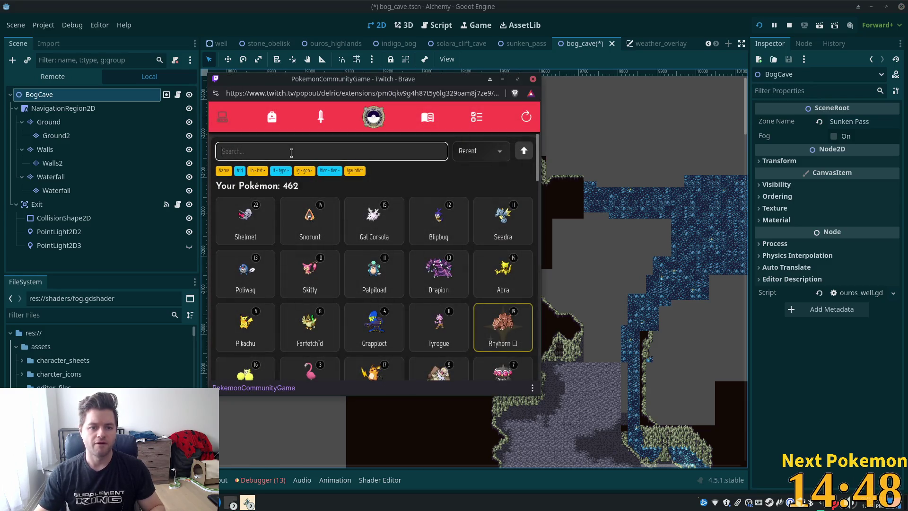
pyautogui.write('wug')
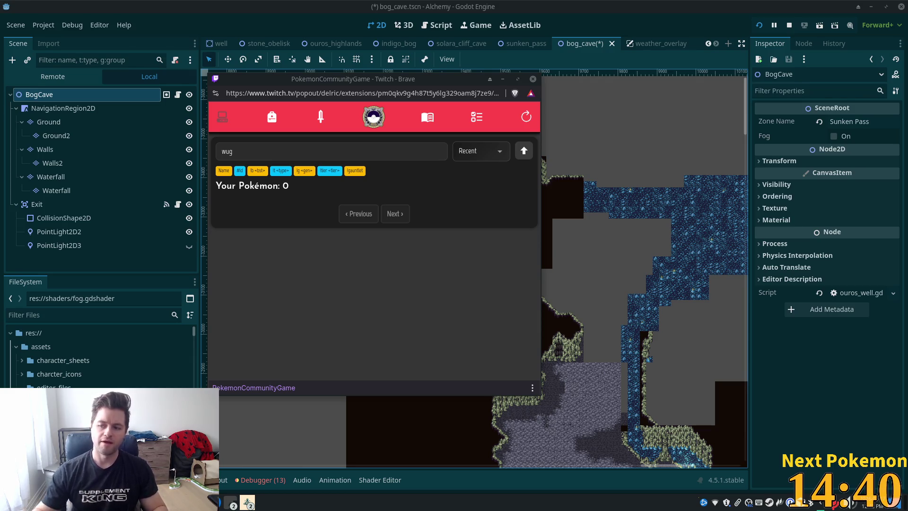
pyautogui.doubleClick(227, 151)
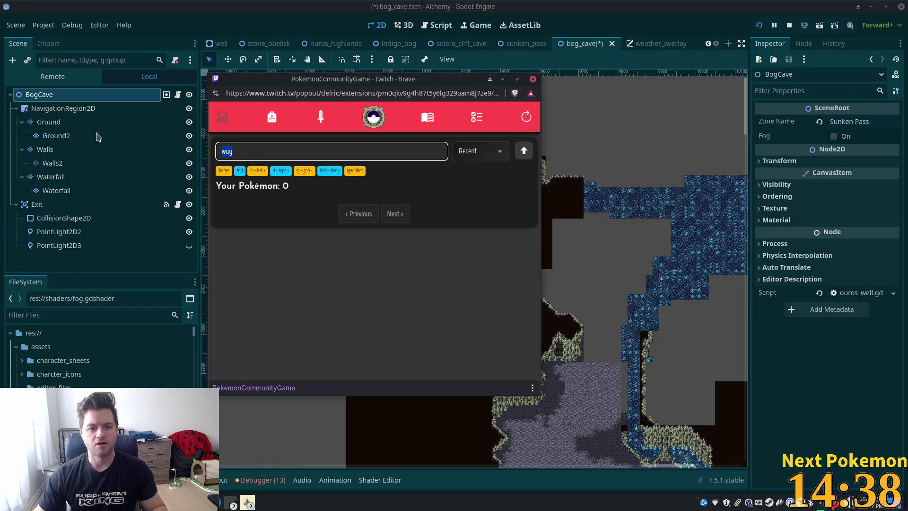
pyautogui.press('BackSpace')
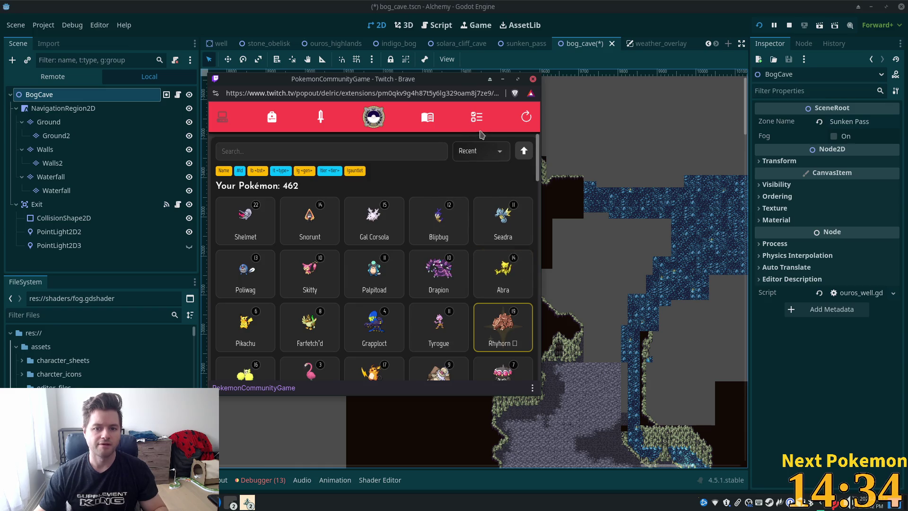
# Browse the Missions list, then go back to the Pokémon collection.
pyautogui.click(476, 117)
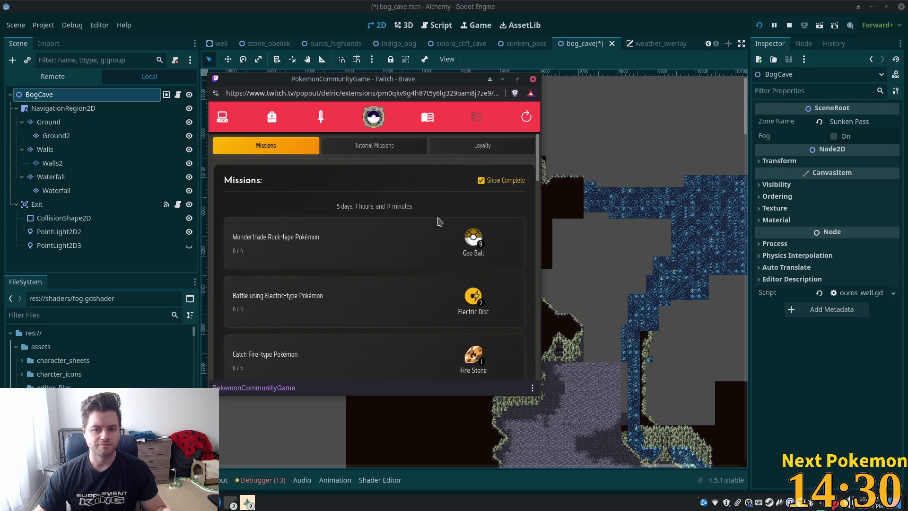
pyautogui.scroll(-2, 466, 243)
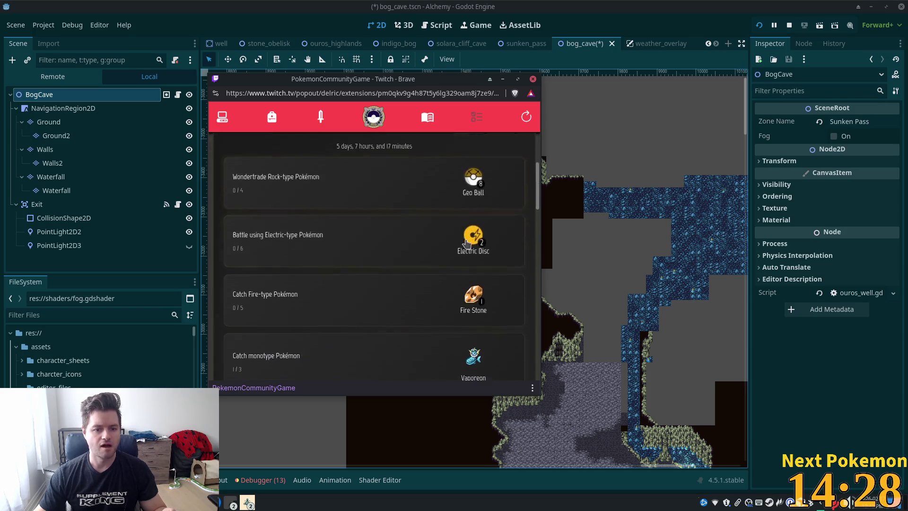
pyautogui.scroll(-2, 467, 243)
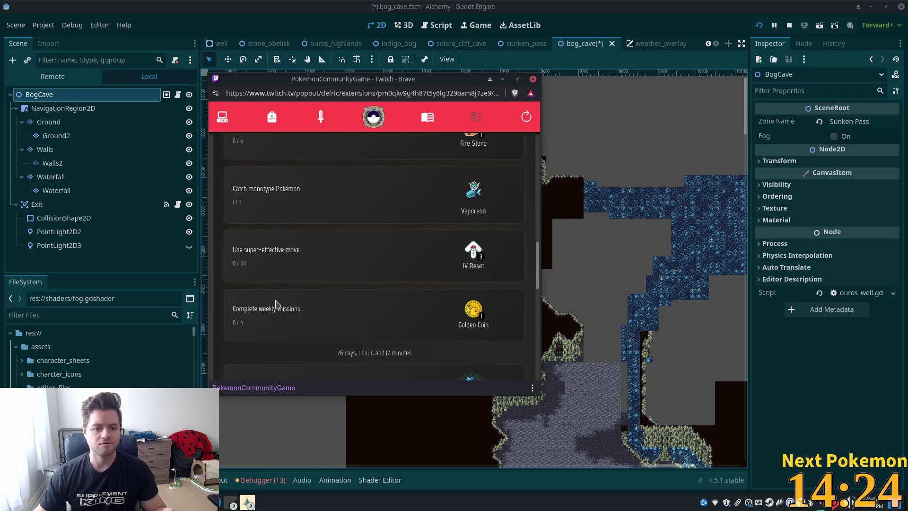
pyautogui.scroll(4, 391, 305)
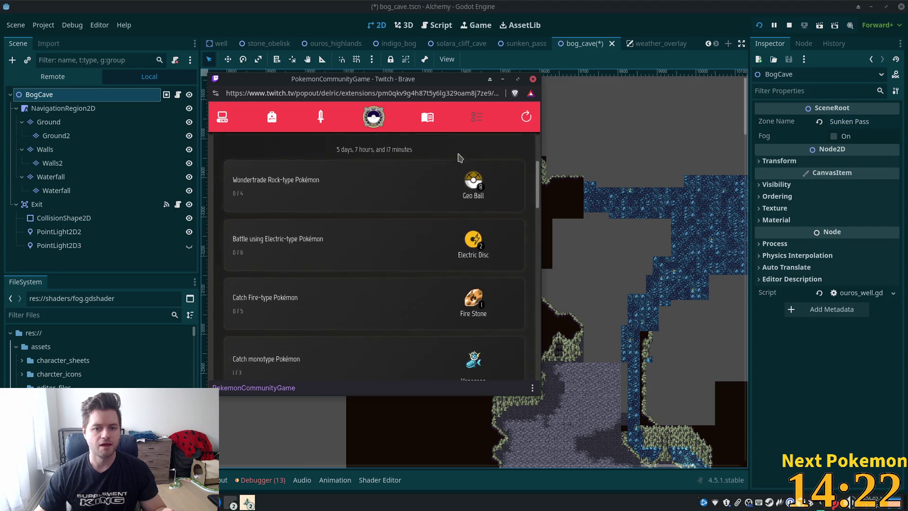
pyautogui.click(224, 122)
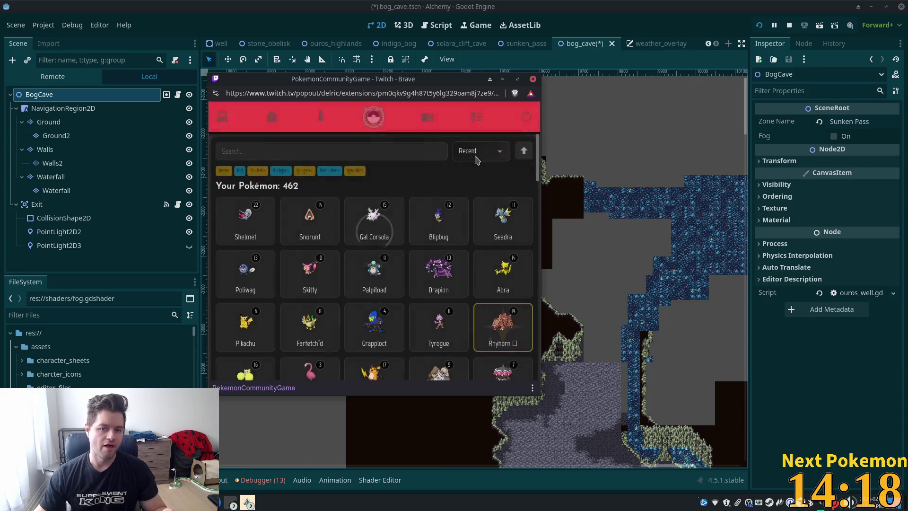
# Sort the Pokémon by ID, search for 'rock', and open the level-10 Geodude.
pyautogui.click(475, 153)
pyautogui.click(475, 193)
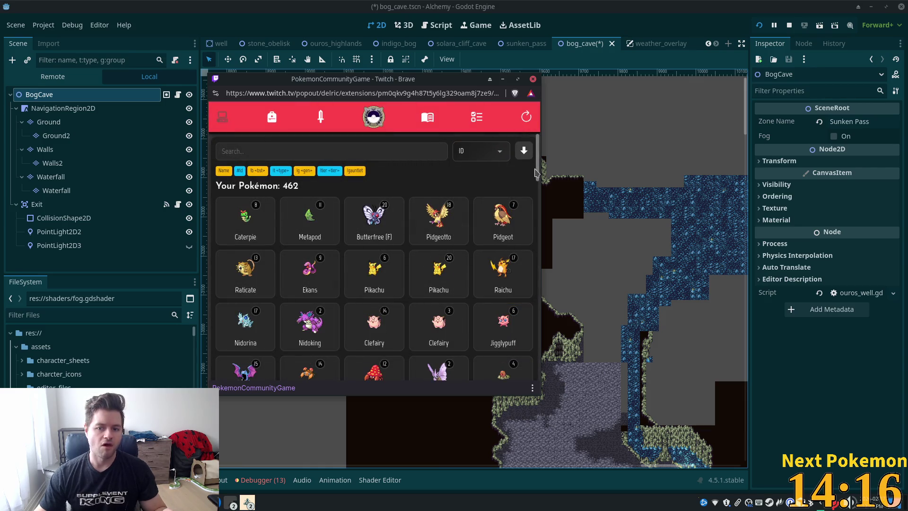
pyautogui.click(369, 151)
pyautogui.write('t:')
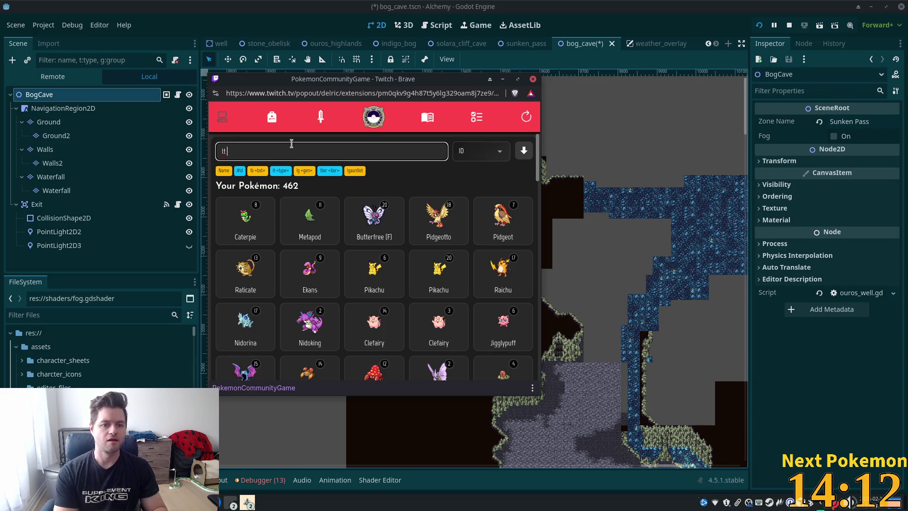
pyautogui.write('rock')
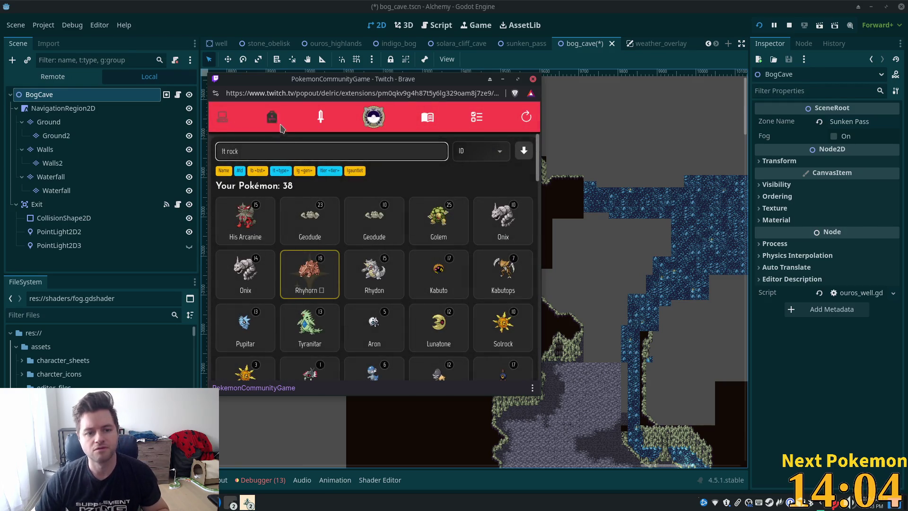
pyautogui.click(384, 224)
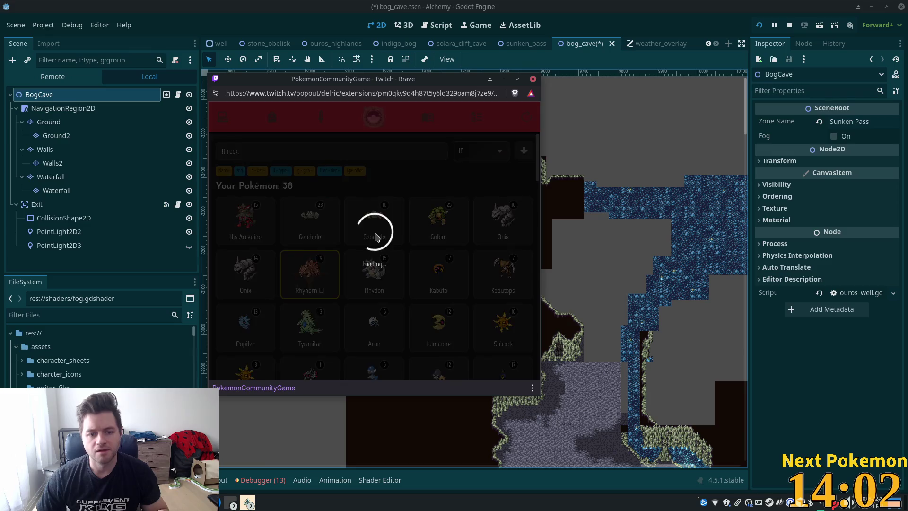
# Check the level-23 Geodude, then open the level-5 Archen's details.
pyautogui.click(487, 116)
pyautogui.click(321, 225)
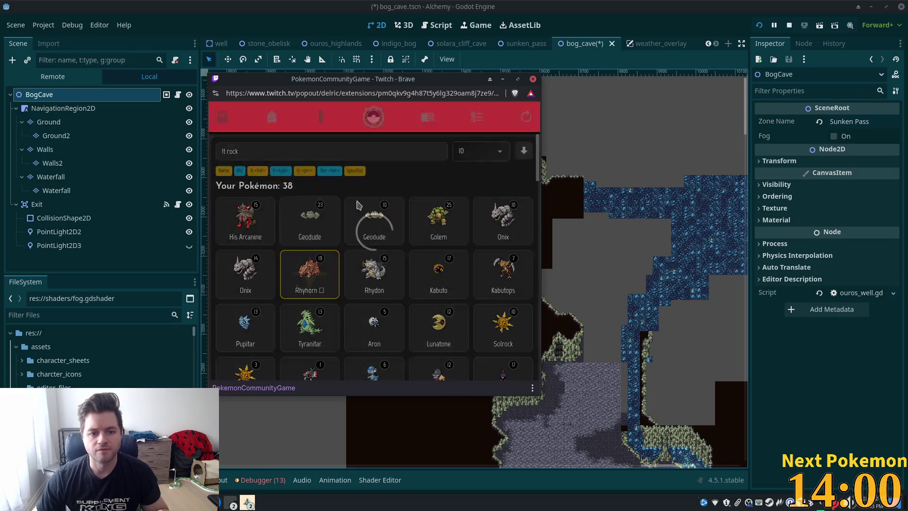
pyautogui.click(488, 118)
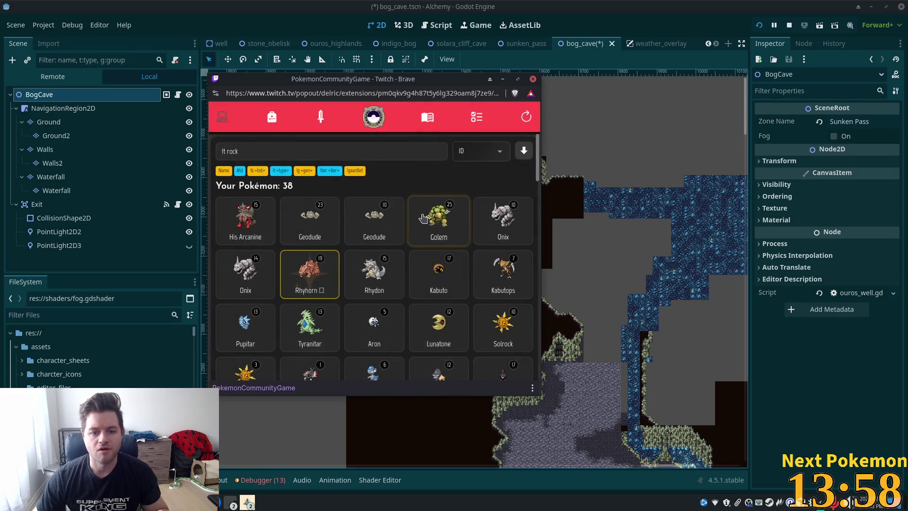
pyautogui.scroll(-2, 379, 234)
pyautogui.scroll(-2, 378, 234)
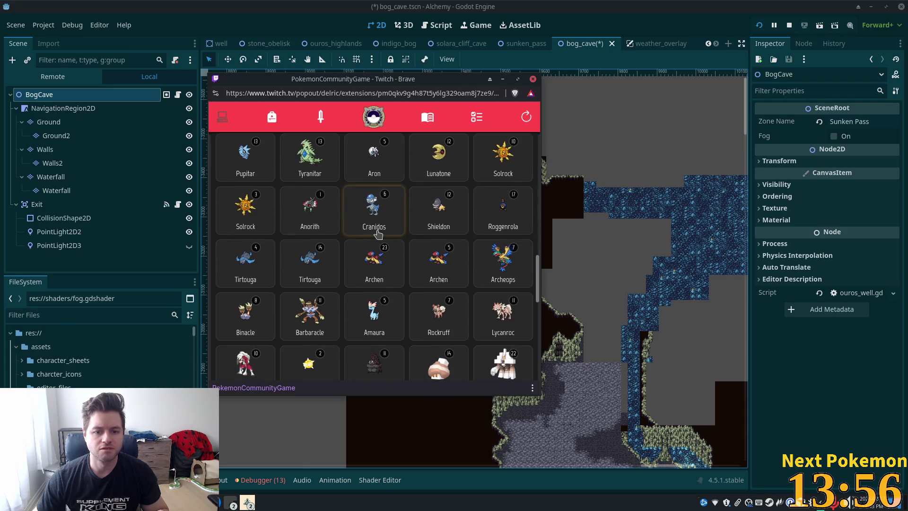
pyautogui.click(439, 262)
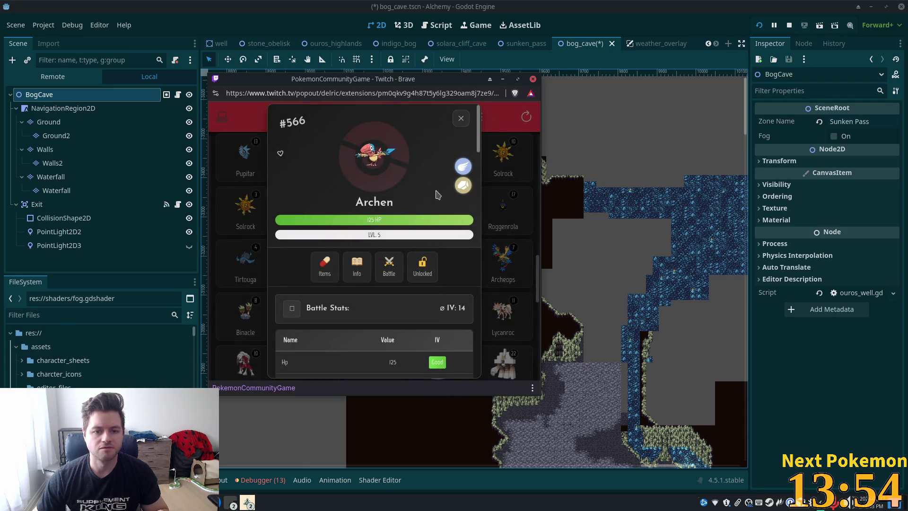
pyautogui.scroll(-5, 438, 195)
pyautogui.scroll(-3, 372, 322)
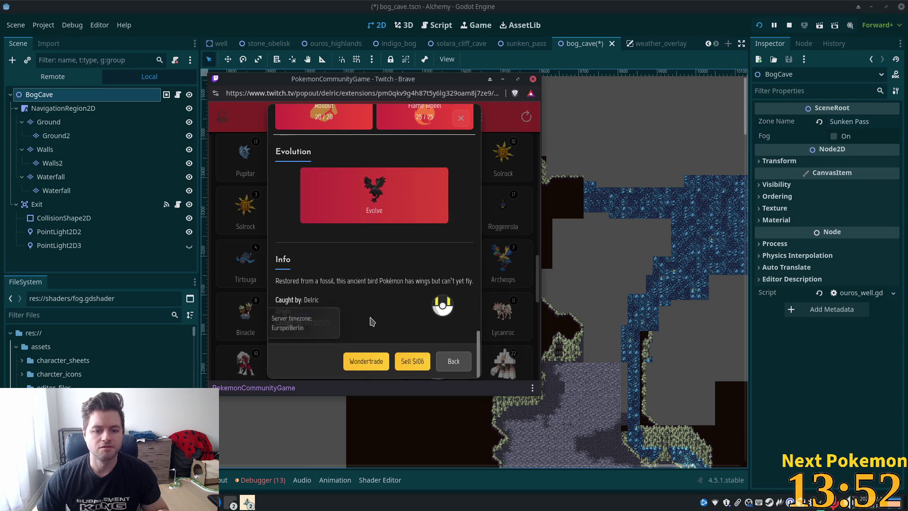
# Wondertrade the Archen away and close the received Tirtouga's card.
pyautogui.click(371, 362)
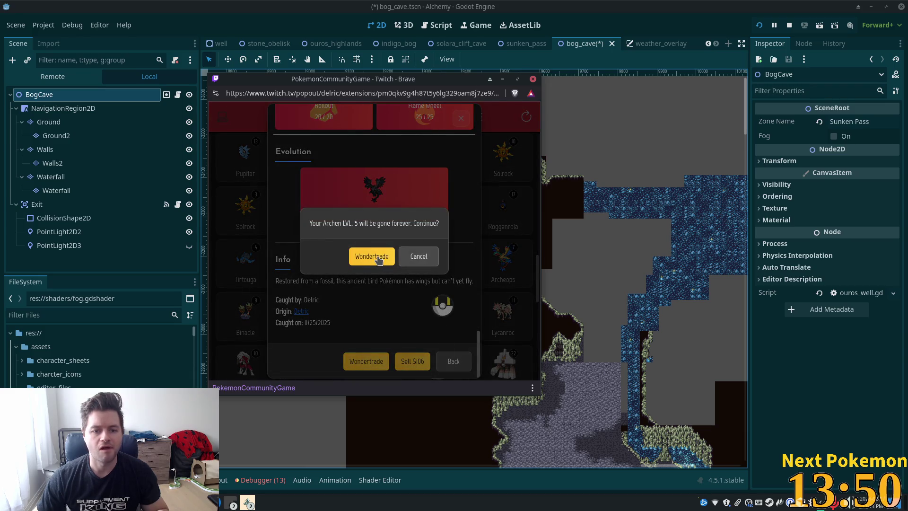
pyautogui.click(372, 257)
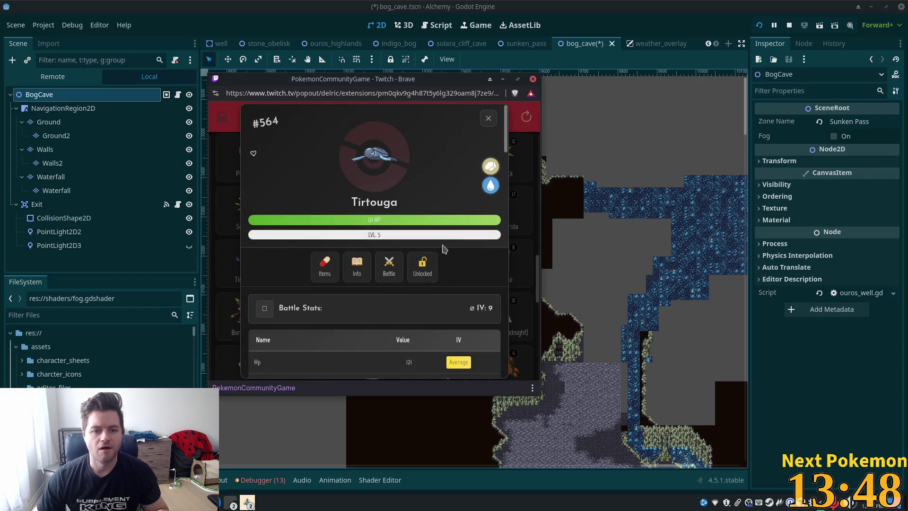
pyautogui.click(488, 120)
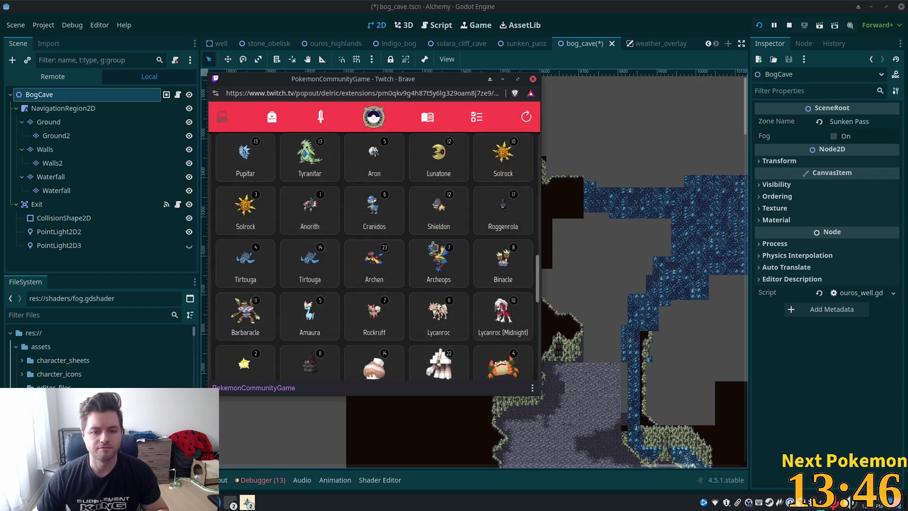
pyautogui.scroll(-3, 433, 245)
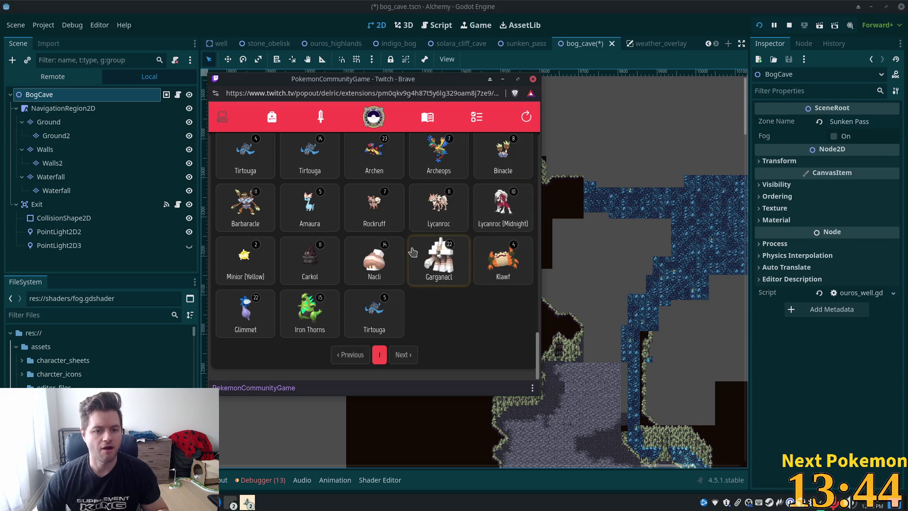
pyautogui.scroll(2, 411, 253)
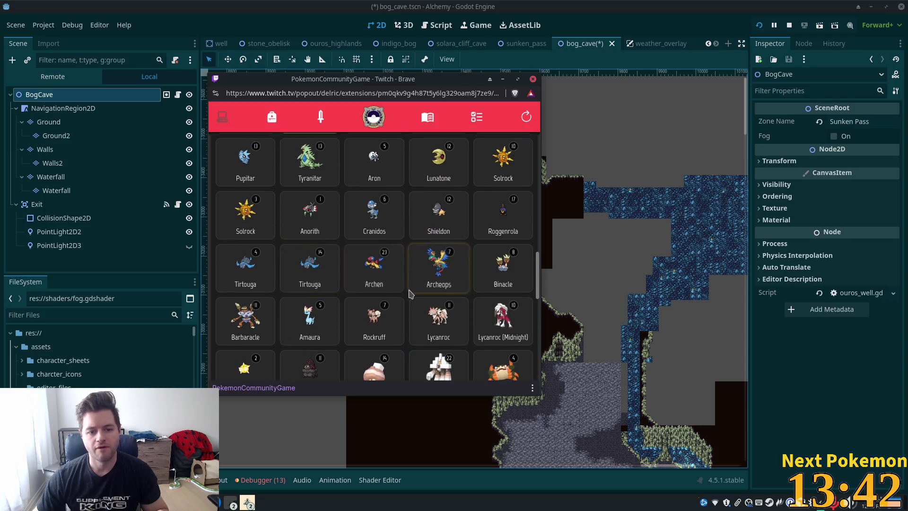
# Locate and open the level-14 Tirtouga's details.
pyautogui.click(317, 268)
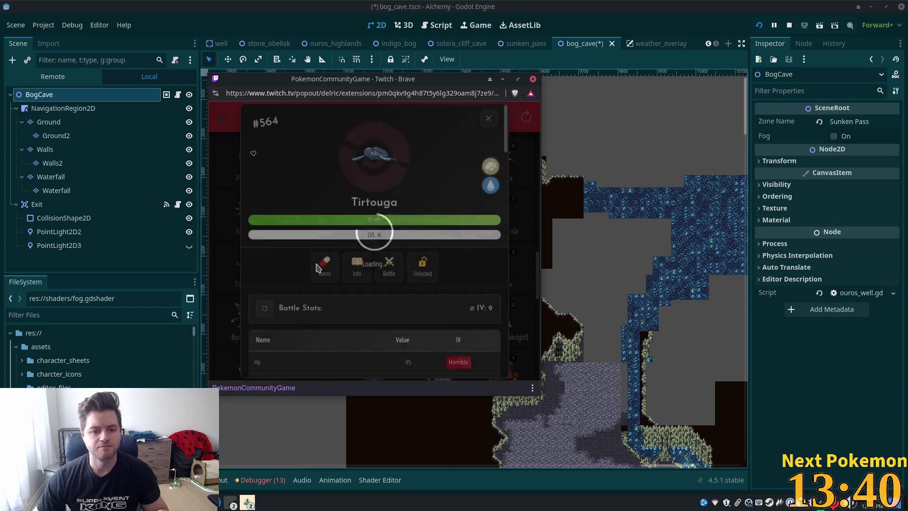
pyautogui.click(488, 119)
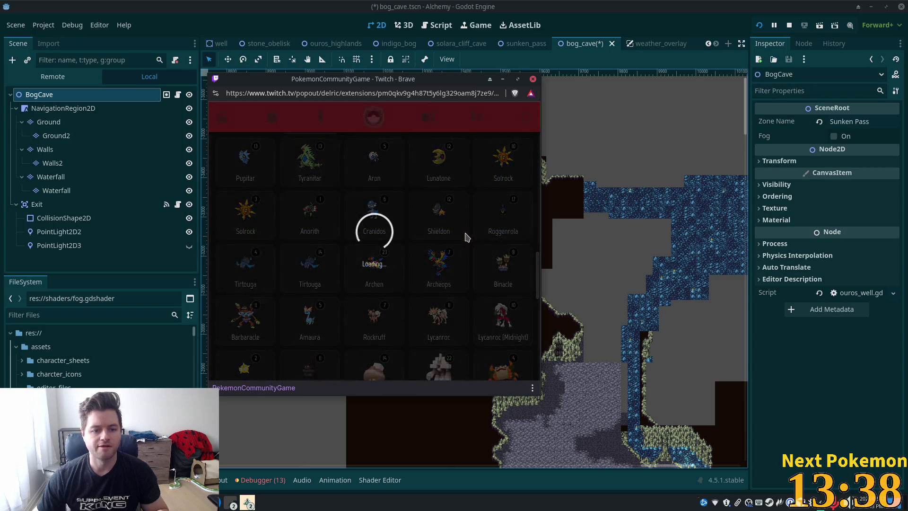
pyautogui.click(490, 120)
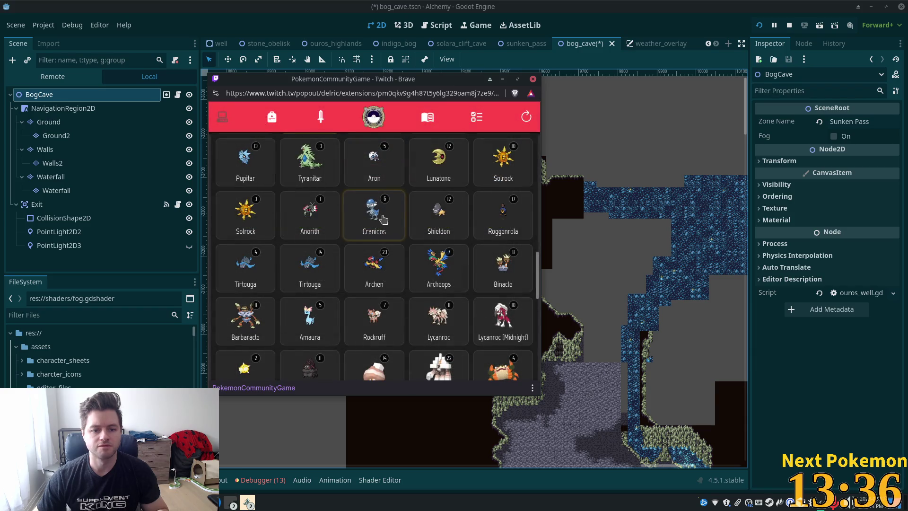
pyautogui.click(489, 113)
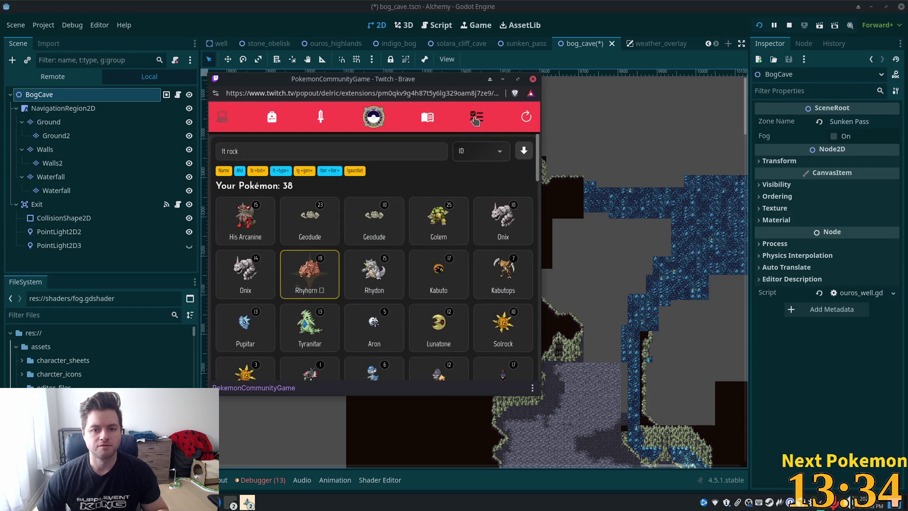
pyautogui.scroll(-5, 359, 246)
pyautogui.click(310, 208)
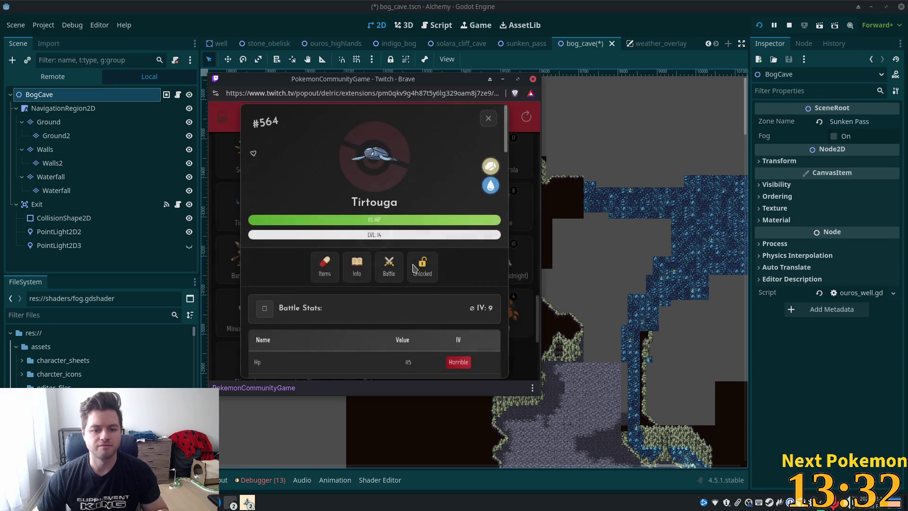
pyautogui.scroll(-10, 425, 331)
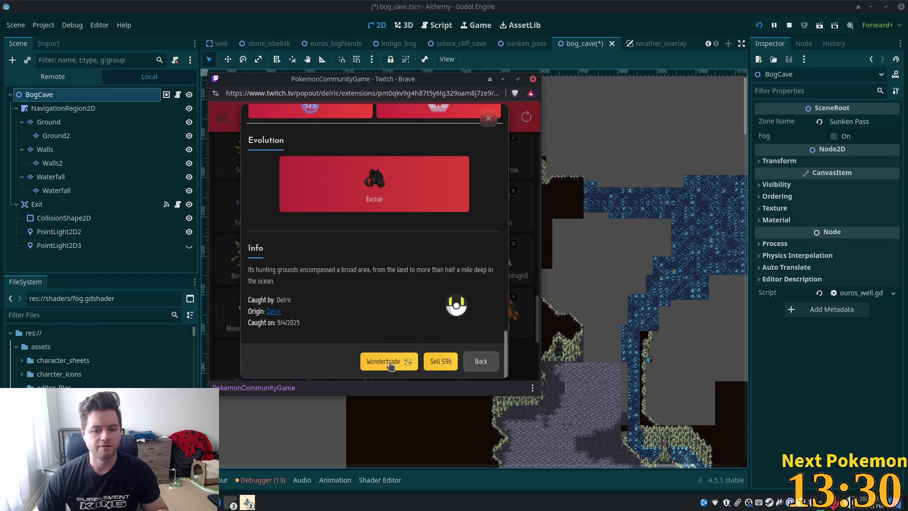
# Wondertrade the Tirtouga using a Wonder Pass, then review and close the new Amaura.
pyautogui.click(390, 362)
pyautogui.click(327, 240)
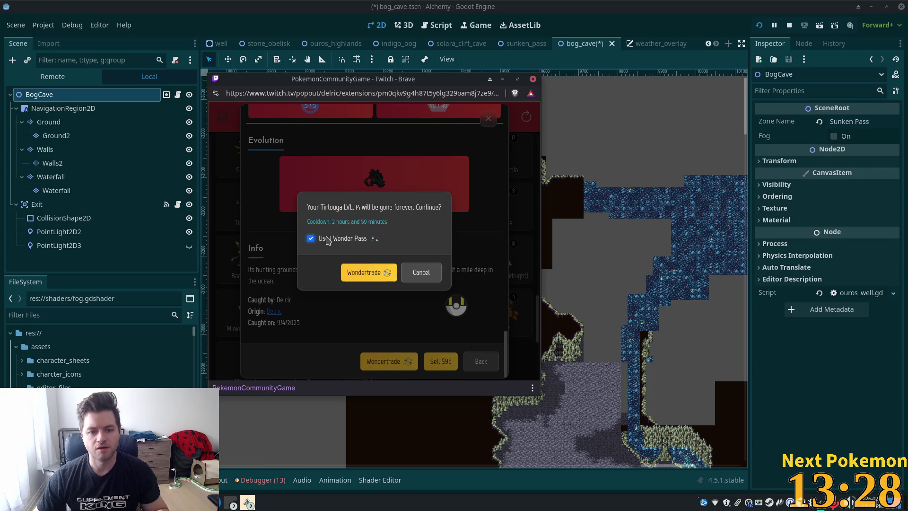
pyautogui.click(358, 273)
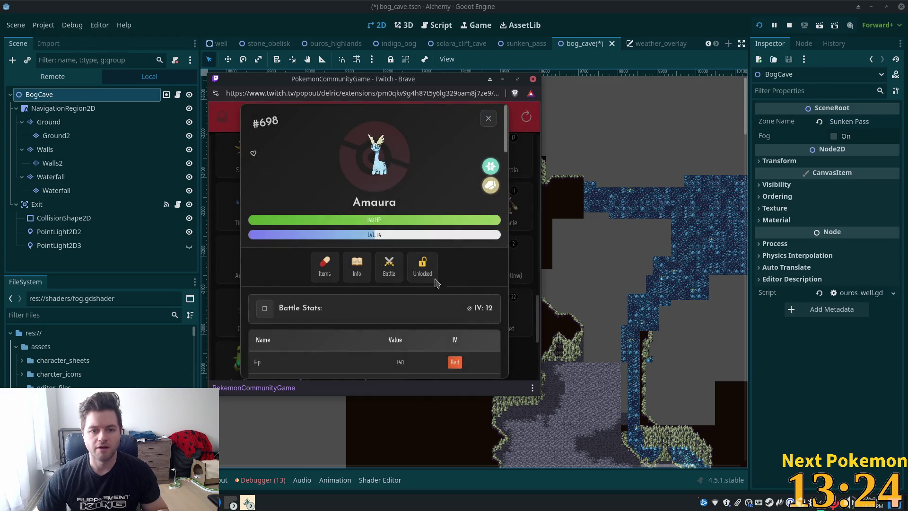
pyautogui.click(389, 266)
pyautogui.scroll(-3, 378, 268)
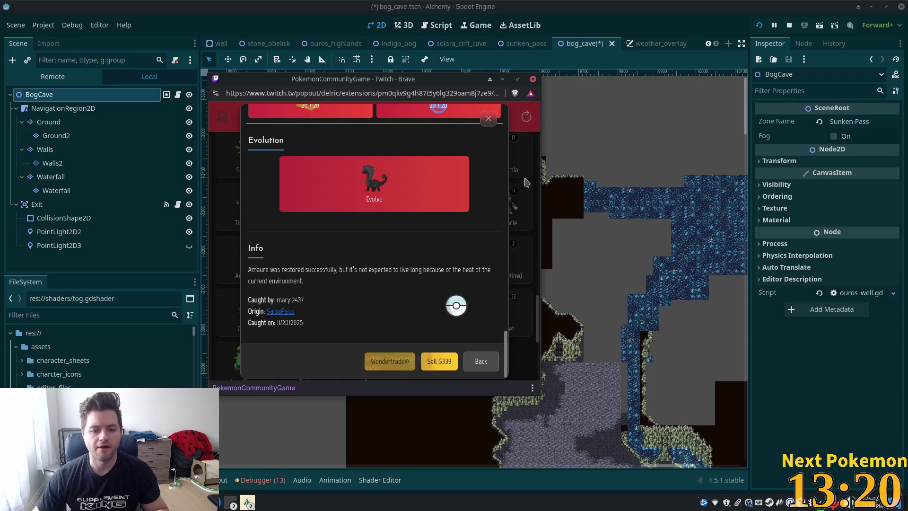
pyautogui.click(486, 118)
pyautogui.scroll(5, 359, 189)
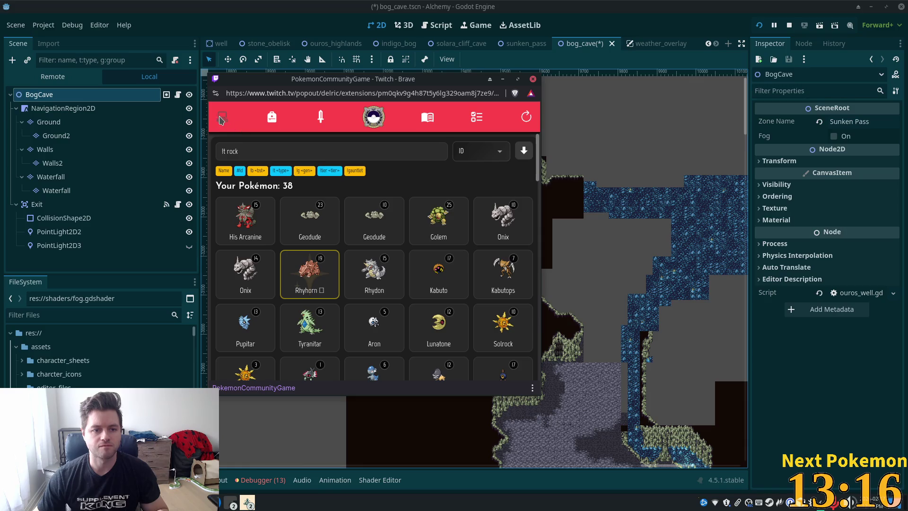
# Clear the rock search and sort the Pokémon by Recent.
pyautogui.click(403, 152)
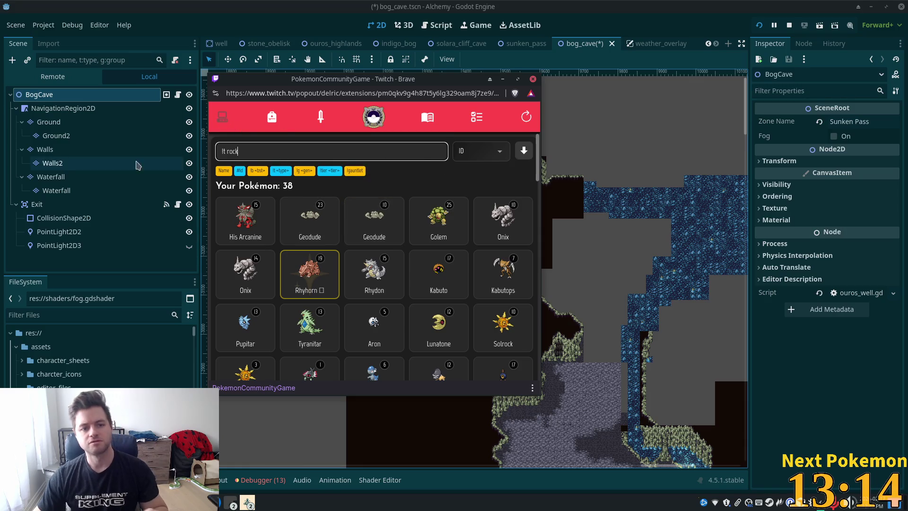
pyautogui.press('BackSpace')
pyautogui.press('BackSpace')
pyautogui.press('BackSpace')
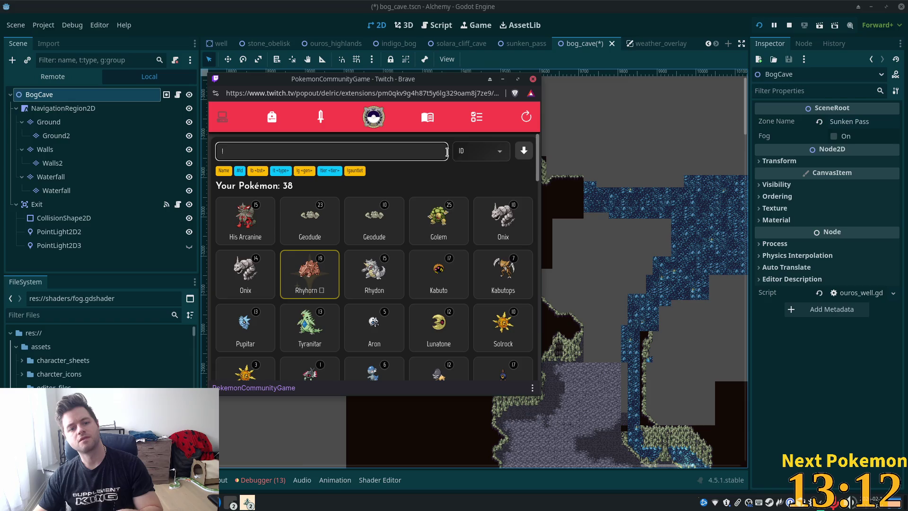
pyautogui.click(483, 156)
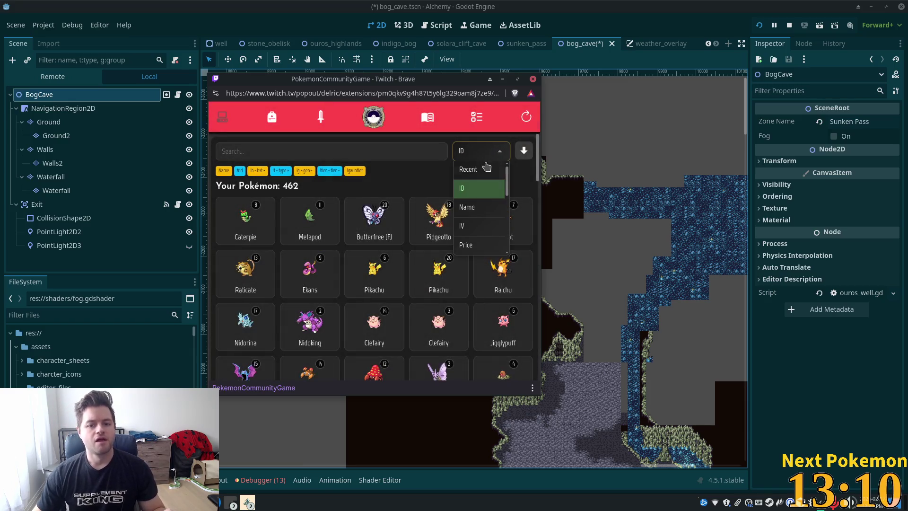
pyautogui.click(487, 168)
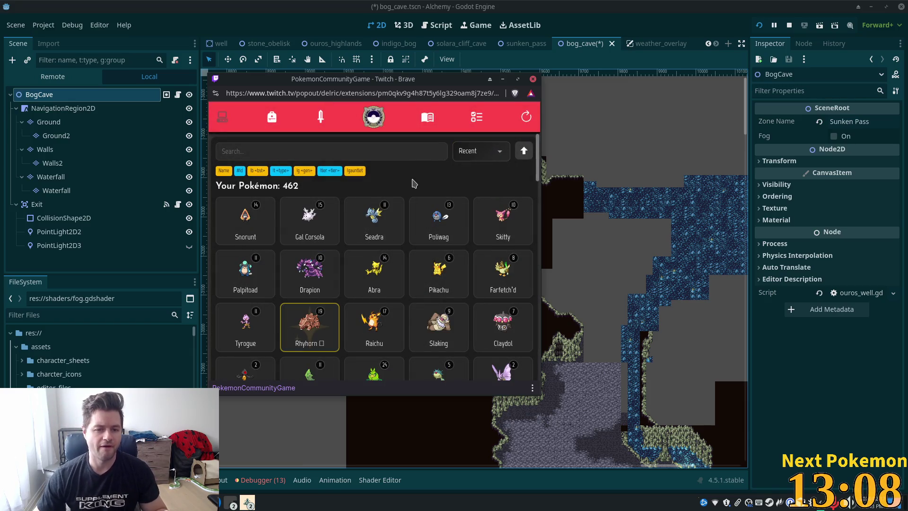
# Review the Snorunt's details and close its card.
pyautogui.click(259, 223)
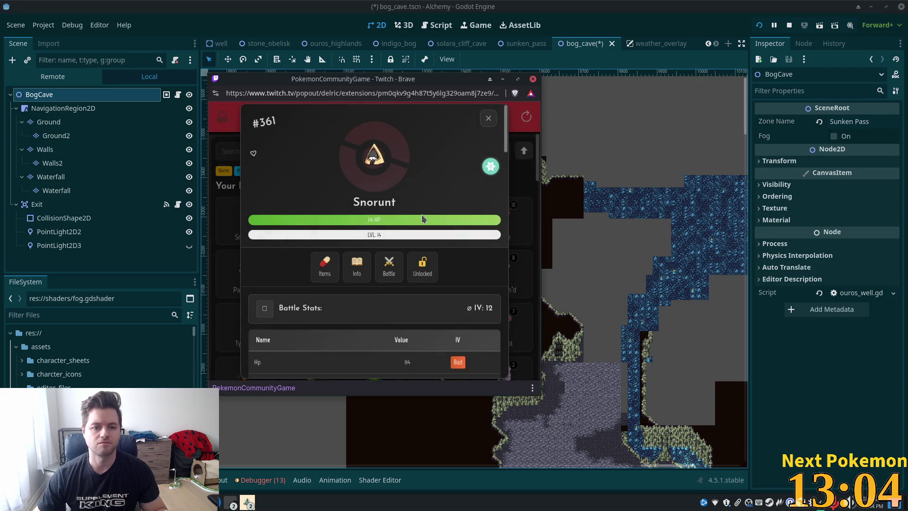
pyautogui.scroll(-5, 419, 225)
pyautogui.scroll(3, 418, 226)
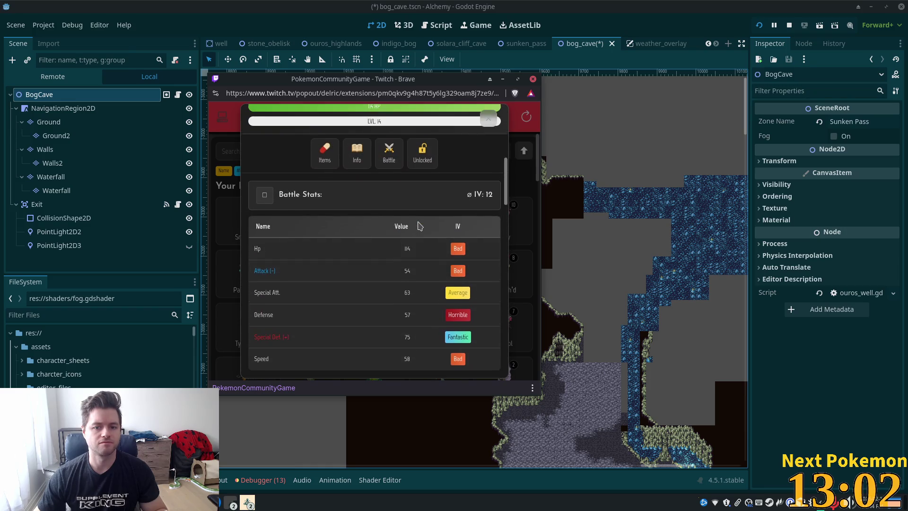
pyautogui.scroll(2, 418, 226)
pyautogui.click(488, 118)
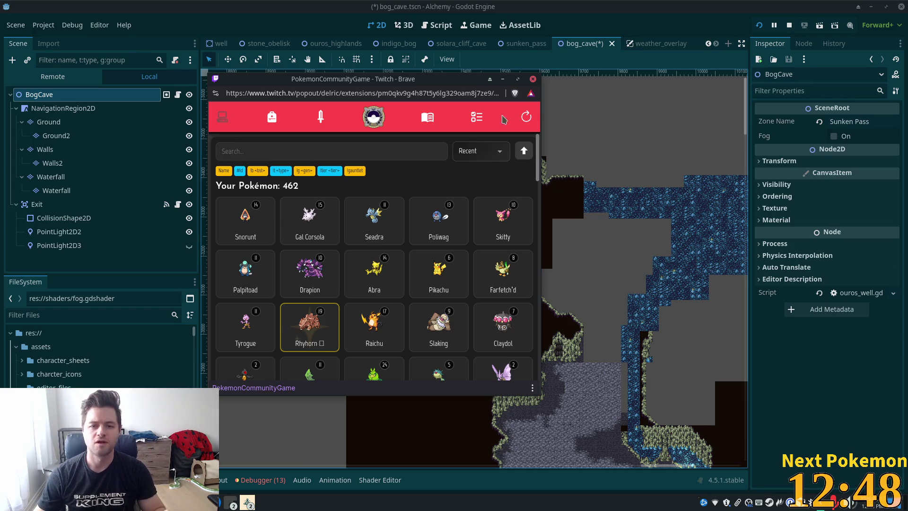
# Refresh the list, review Shelmet's details, then minimize the popout back to Godot.
pyautogui.click(525, 117)
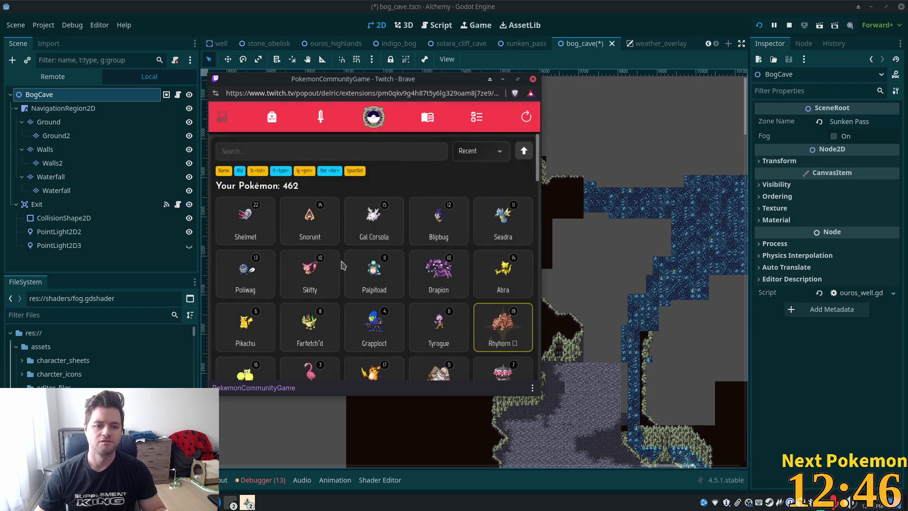
pyautogui.click(285, 239)
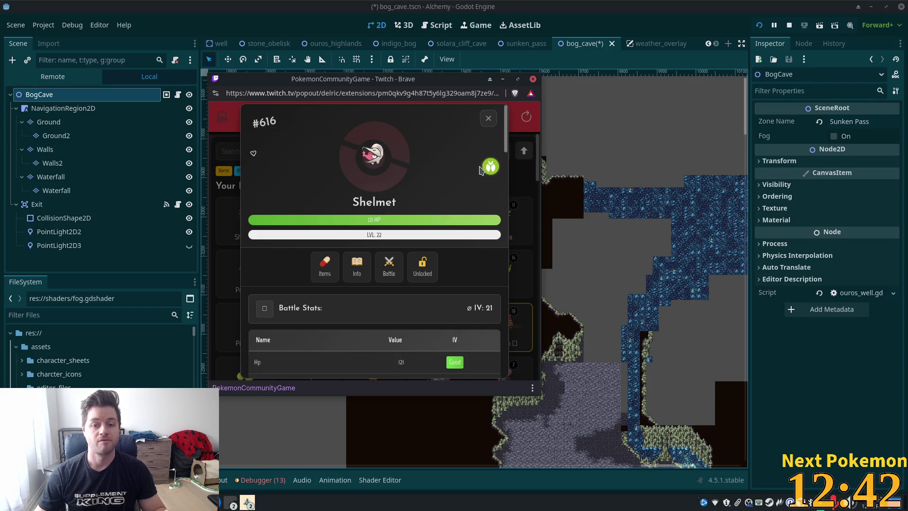
pyautogui.scroll(-5, 440, 170)
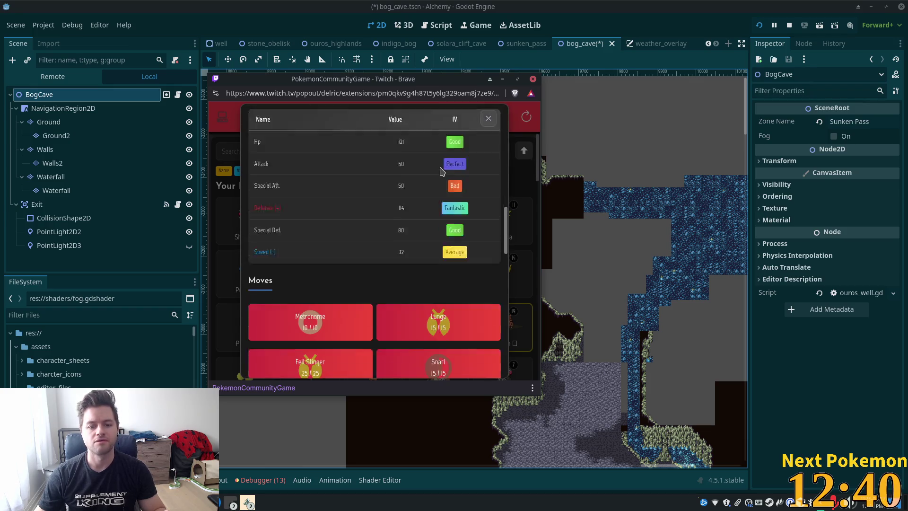
pyautogui.scroll(-2, 440, 171)
pyautogui.scroll(-4, 487, 137)
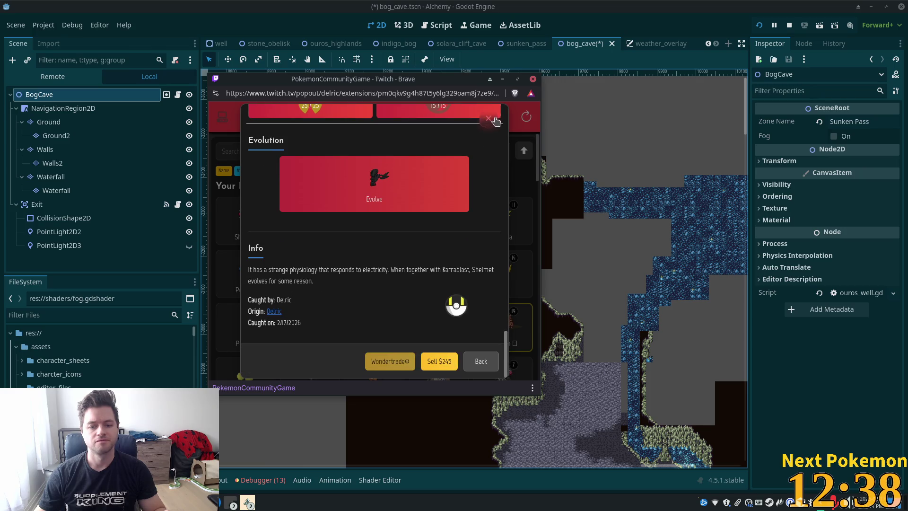
pyautogui.click(488, 119)
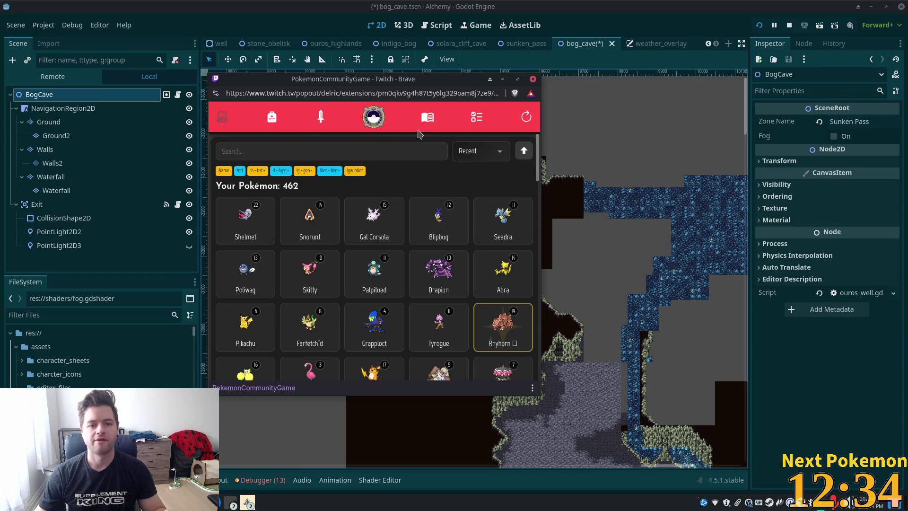
pyautogui.click(744, 4)
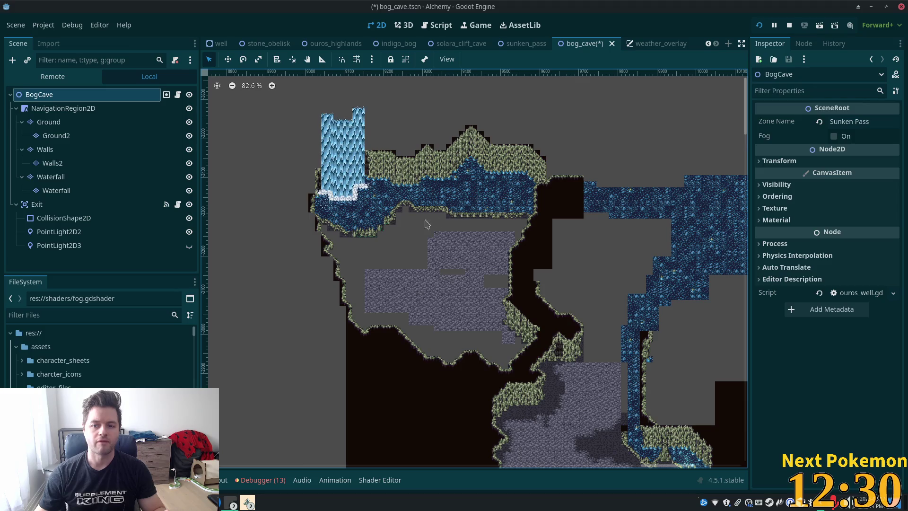
# Move the view to the grey cave floor and pick the Dark Ground terrain on the Ground layer.
pyautogui.scroll(5, 387, 225)
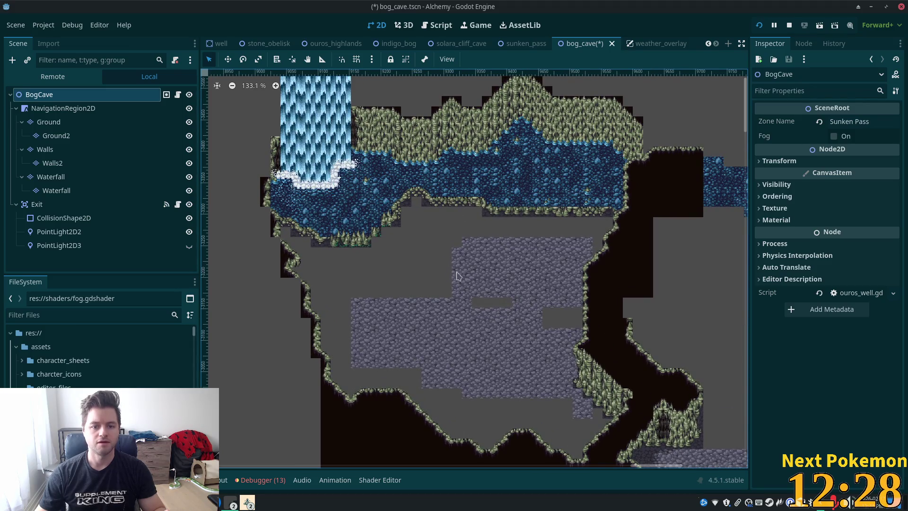
pyautogui.scroll(3, 434, 288)
pyautogui.scroll(1, 434, 289)
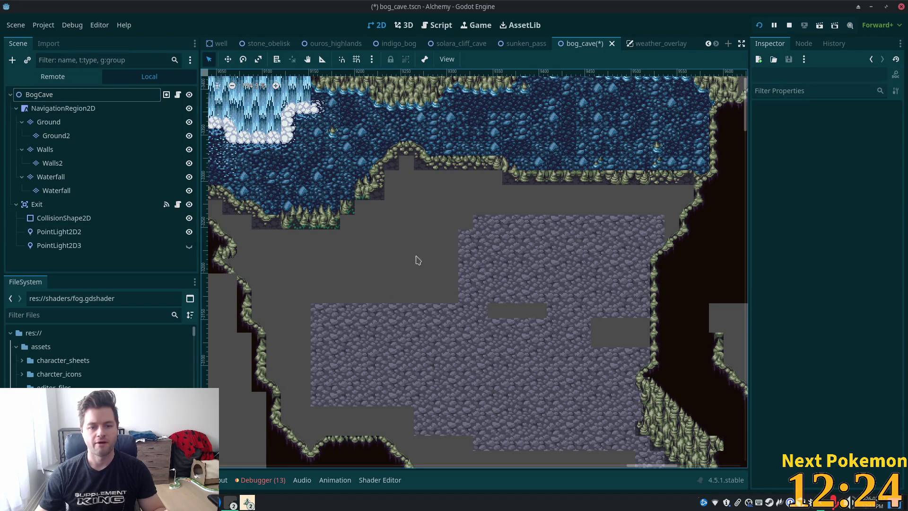
pyautogui.moveTo(394, 276); pyautogui.dragTo(452, 221)
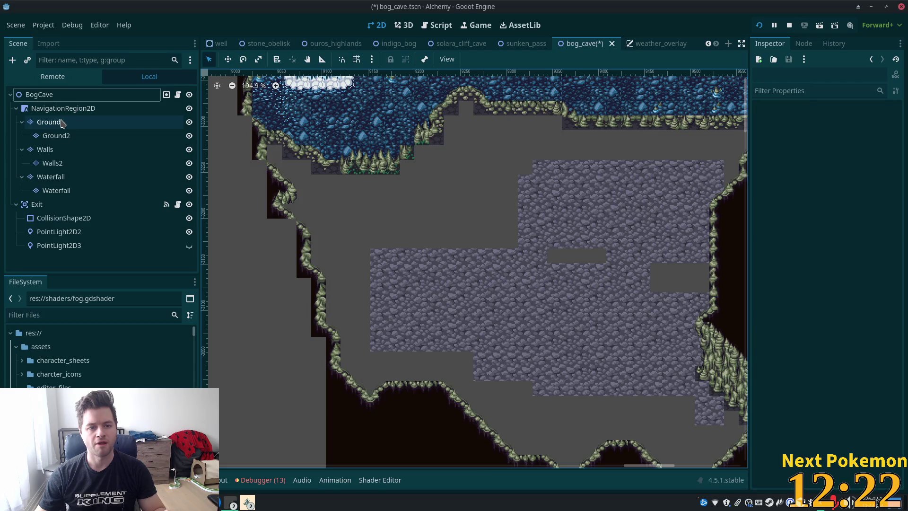
pyautogui.click(60, 122)
pyautogui.click(281, 311)
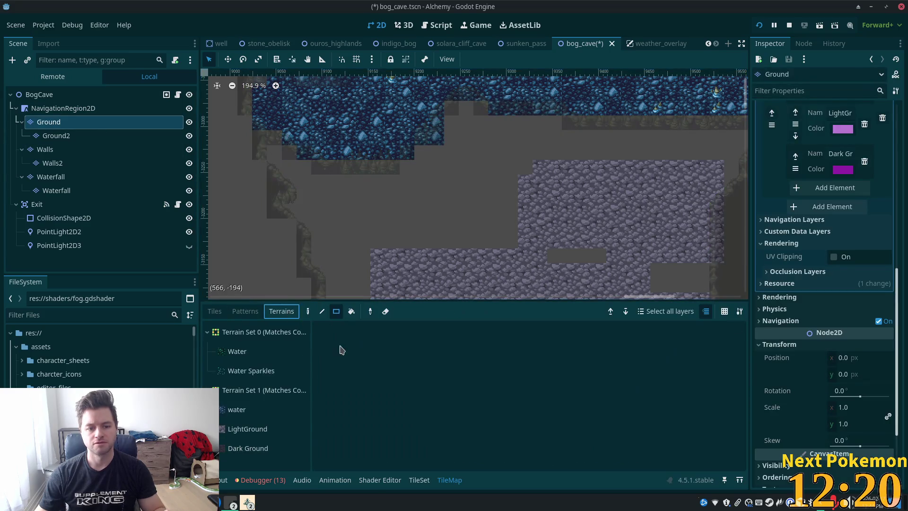
pyautogui.click(241, 433)
pyautogui.click(247, 448)
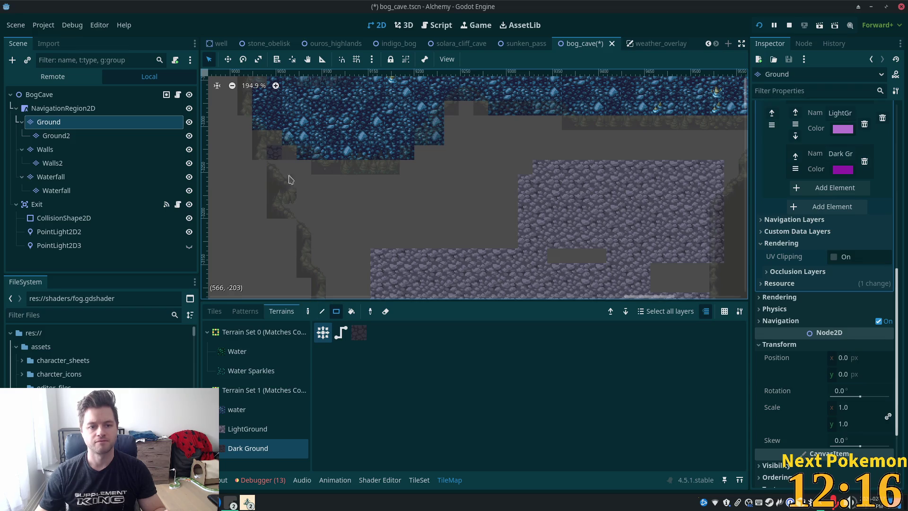
# Paint Dark Ground blocks over the grey floor gaps: 7x3, 5x6, 11x6 and 4x4.
pyautogui.moveTo(284, 178)
pyautogui.mouseDown()
pyautogui.moveTo(304, 174)
pyautogui.moveTo(320, 188)
pyautogui.moveTo(424, 201)
pyautogui.moveTo(510, 241)
pyautogui.mouseUp()
pyautogui.scroll(-5, 378, 189)
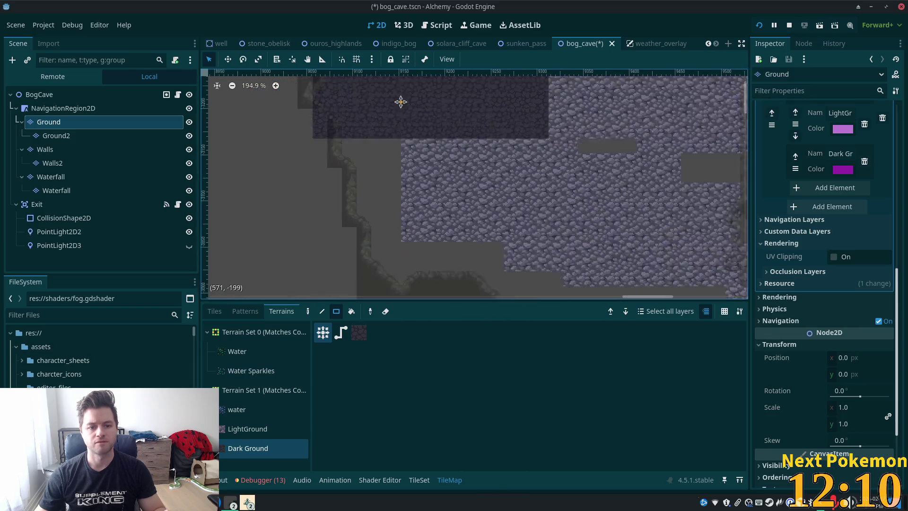
pyautogui.moveTo(402, 113)
pyautogui.mouseDown()
pyautogui.moveTo(367, 166)
pyautogui.moveTo(367, 187)
pyautogui.moveTo(397, 208)
pyautogui.moveTo(384, 256)
pyautogui.moveTo(372, 266)
pyautogui.mouseUp()
pyautogui.moveTo(416, 216)
pyautogui.mouseDown()
pyautogui.moveTo(478, 251)
pyautogui.moveTo(507, 252)
pyautogui.mouseUp()
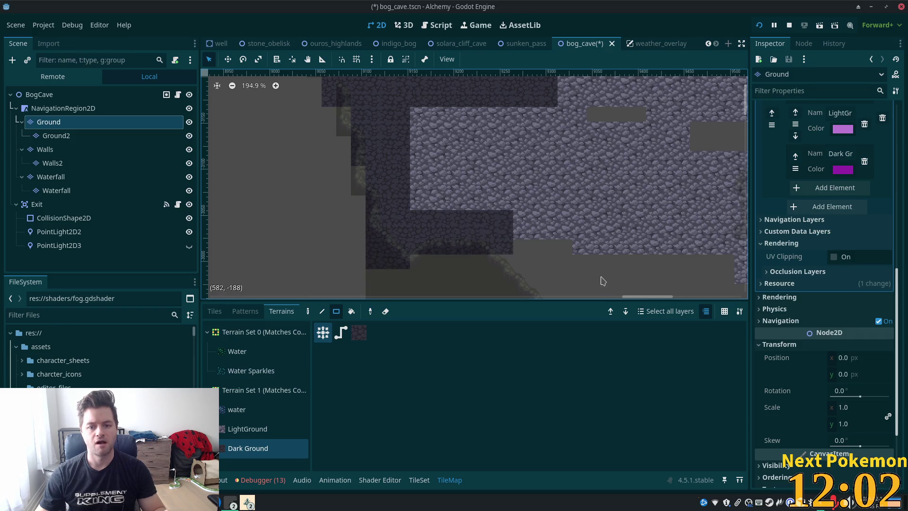
pyautogui.moveTo(602, 281); pyautogui.dragTo(475, 181)
pyautogui.moveTo(374, 155)
pyautogui.mouseDown()
pyautogui.moveTo(424, 186)
pyautogui.moveTo(440, 217)
pyautogui.mouseUp()
pyautogui.moveTo(448, 157)
pyautogui.mouseDown()
pyautogui.moveTo(574, 233)
pyautogui.moveTo(600, 232)
pyautogui.mouseUp()
pyautogui.moveTo(655, 237); pyautogui.dragTo(523, 223)
pyautogui.moveTo(478, 176); pyautogui.dragTo(519, 225)
pyautogui.moveTo(516, 176); pyautogui.dragTo(514, 171)
# Fill the remaining small floor gaps, including those further up, with Dark Ground.
pyautogui.hscroll(3, 523, 210)
pyautogui.scroll(2, 523, 210)
pyautogui.scroll(-5, 525, 212)
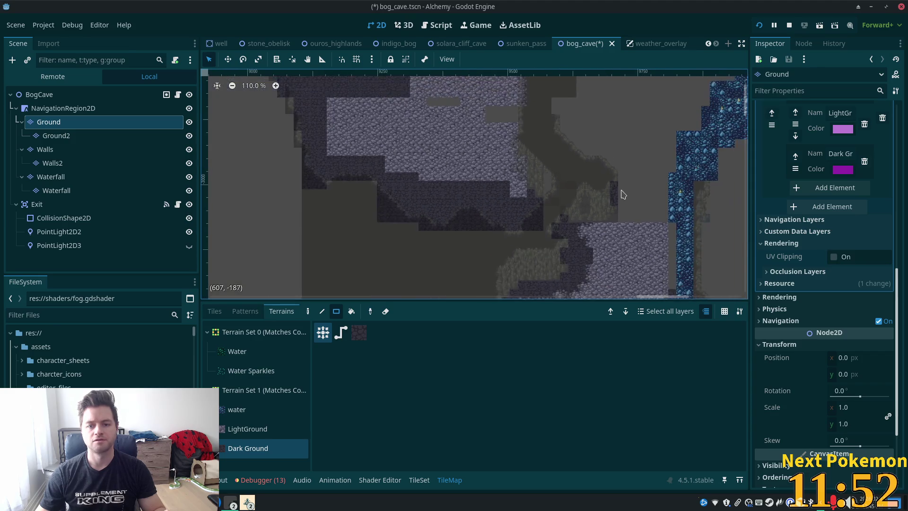
pyautogui.moveTo(514, 268)
pyautogui.mouseDown()
pyautogui.moveTo(527, 126)
pyautogui.moveTo(531, 290)
pyautogui.moveTo(472, 212)
pyautogui.mouseUp()
pyautogui.hscroll(3, 472, 208)
pyautogui.scroll(3, 432, 208)
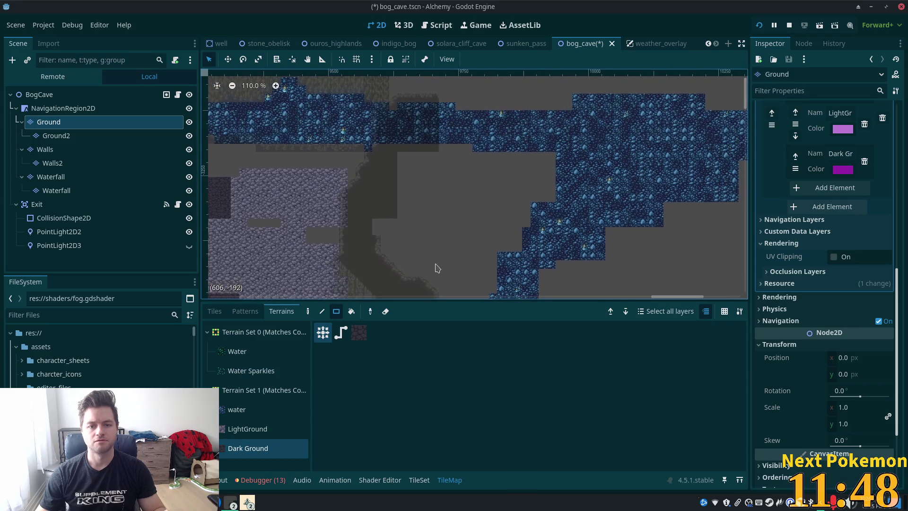
pyautogui.moveTo(443, 155)
pyautogui.mouseDown()
pyautogui.moveTo(406, 166)
pyautogui.moveTo(398, 234)
pyautogui.moveTo(418, 274)
pyautogui.mouseUp()
pyautogui.scroll(-5, 478, 237)
pyautogui.hscroll(2, 418, 168)
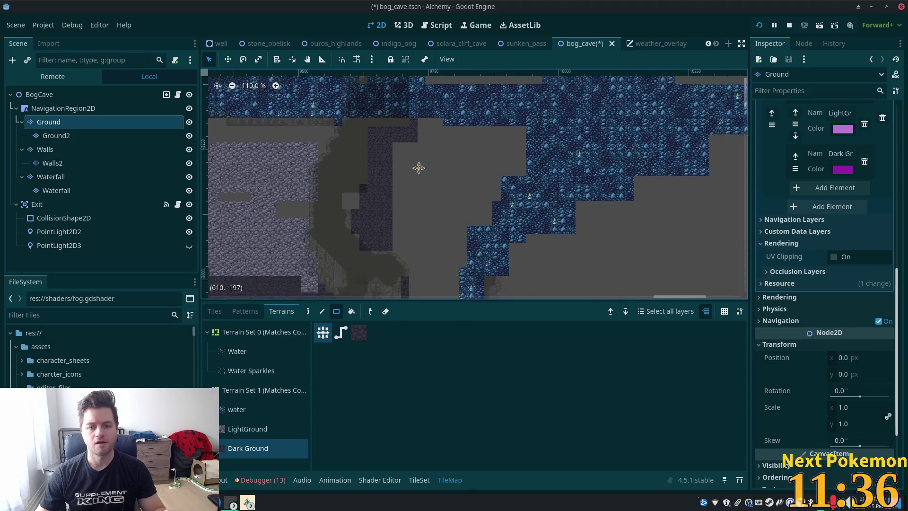
pyautogui.scroll(-1, 415, 173)
pyautogui.hscroll(-1, 414, 173)
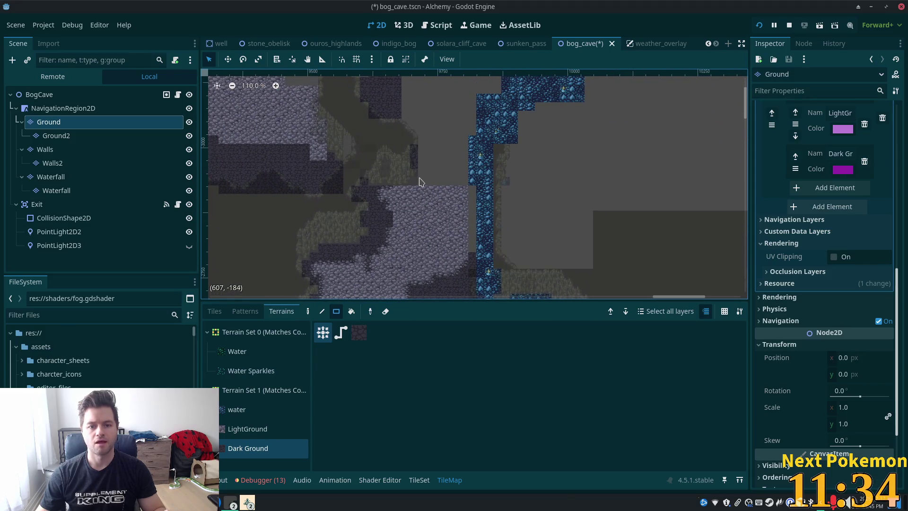
pyautogui.moveTo(423, 186); pyautogui.dragTo(424, 185)
pyautogui.moveTo(422, 141); pyautogui.dragTo(432, 176)
pyautogui.moveTo(425, 137)
pyautogui.mouseDown()
pyautogui.moveTo(398, 109)
pyautogui.moveTo(425, 140)
pyautogui.mouseUp()
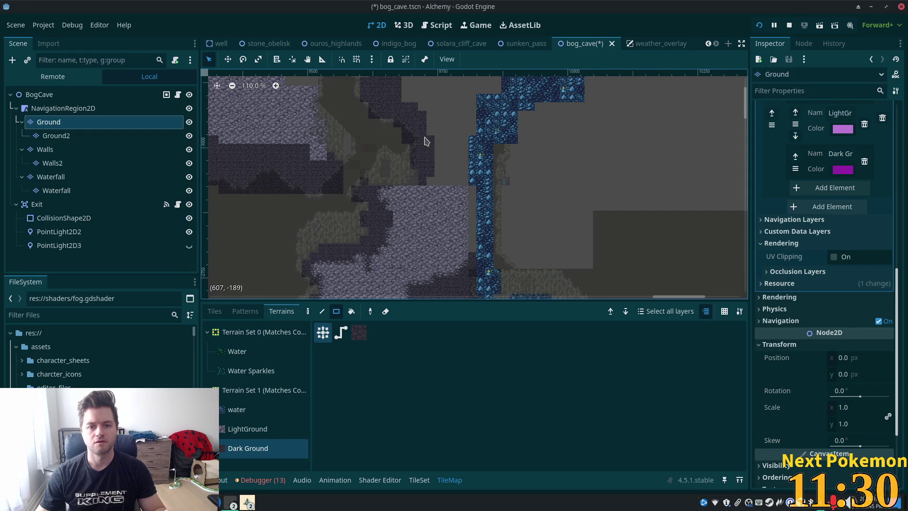
# Paint a 10x1 Dark Ground row, plus a strip and block beside it.
pyautogui.scroll(4, 477, 169)
pyautogui.hscroll(2, 454, 189)
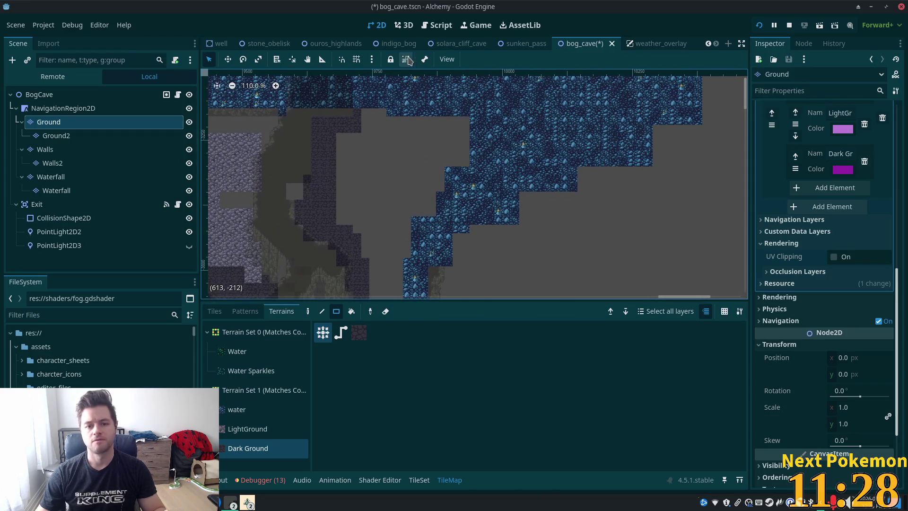
pyautogui.moveTo(388, 120); pyautogui.dragTo(466, 126)
pyautogui.moveTo(466, 128)
pyautogui.mouseDown()
pyautogui.moveTo(466, 158)
pyautogui.moveTo(442, 156)
pyautogui.moveTo(442, 197)
pyautogui.mouseUp()
pyautogui.moveTo(432, 194)
pyautogui.mouseDown()
pyautogui.moveTo(423, 219)
pyautogui.moveTo(412, 217)
pyautogui.moveTo(405, 258)
pyautogui.mouseUp()
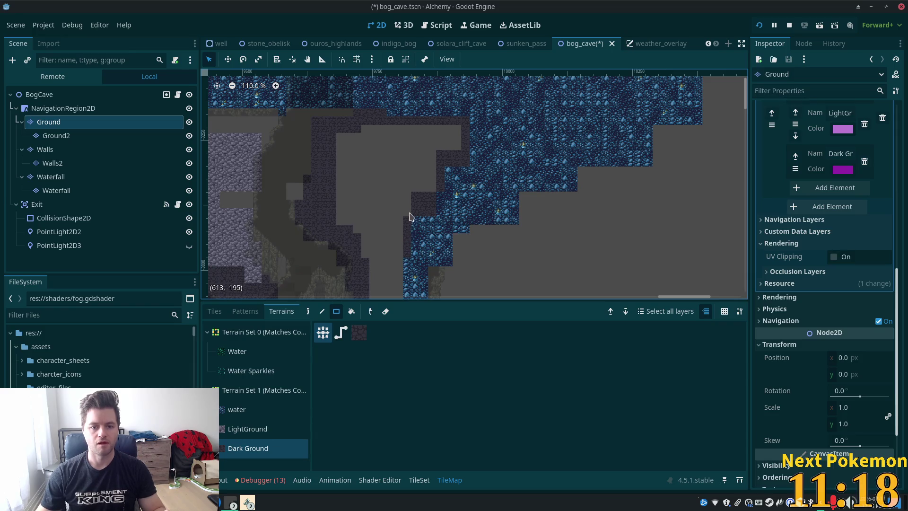
# Paint a Dark Ground column down the left side of the water, then select the BogCave root.
pyautogui.scroll(-5, 426, 199)
pyautogui.hscroll(-2, 426, 198)
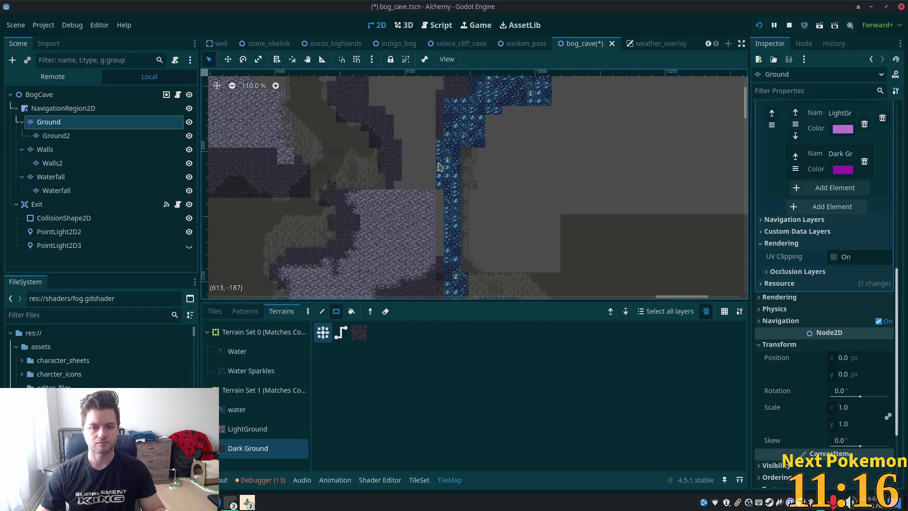
pyautogui.moveTo(434, 148); pyautogui.dragTo(434, 190)
pyautogui.moveTo(437, 204); pyautogui.dragTo(436, 254)
pyautogui.moveTo(431, 194); pyautogui.dragTo(438, 268)
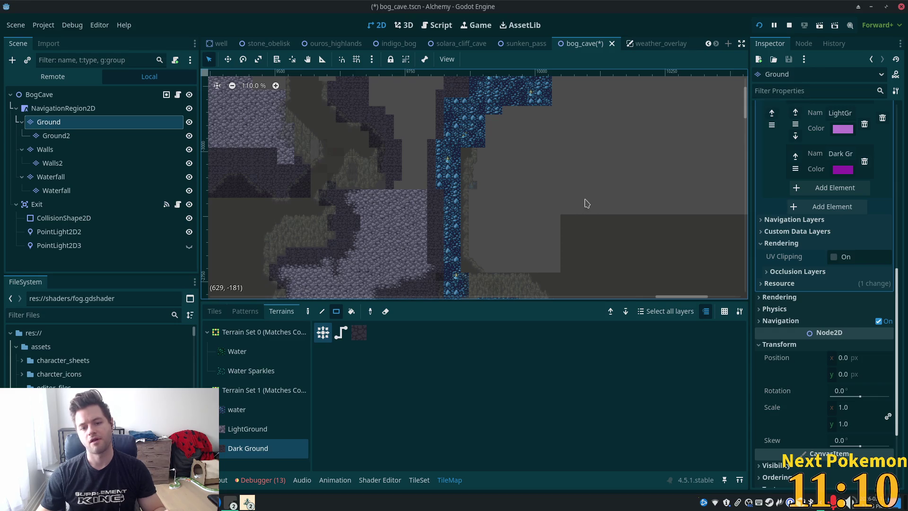
pyautogui.scroll(3, 454, 166)
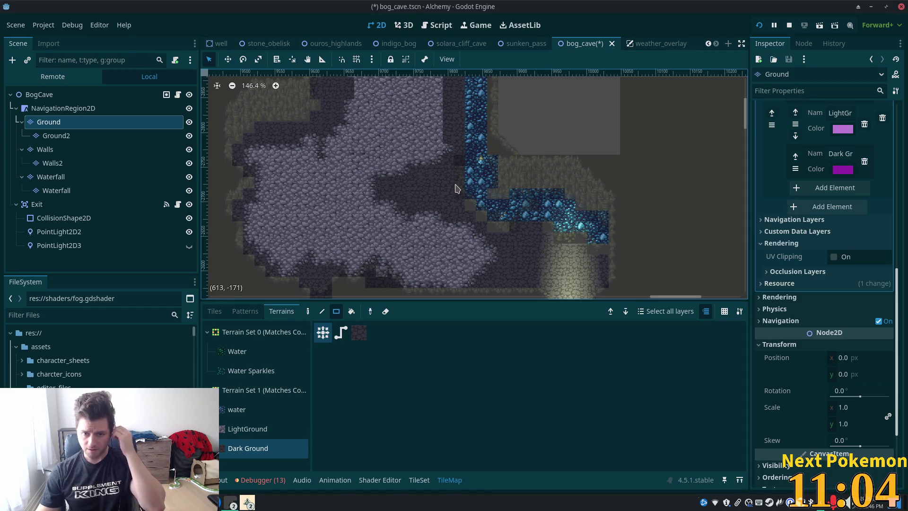
pyautogui.scroll(-3, 451, 186)
pyautogui.click(53, 106)
pyautogui.click(39, 94)
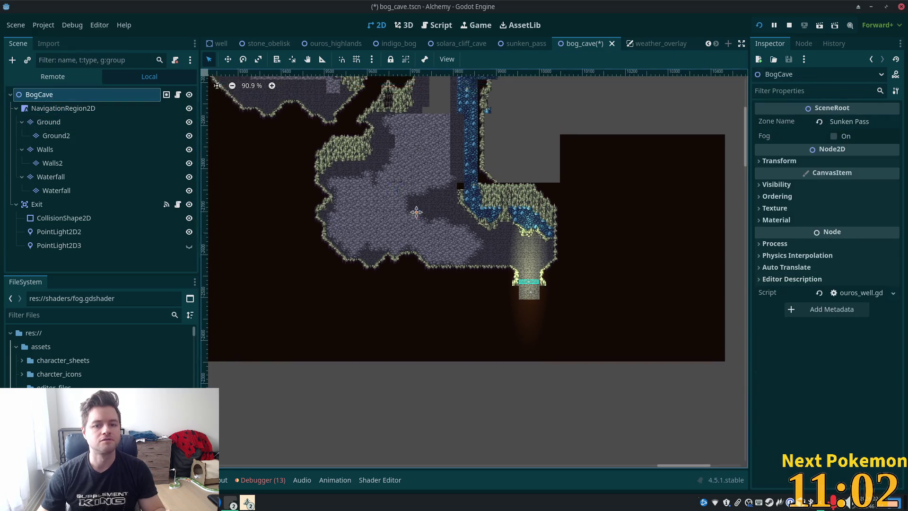
# On the Ground layer, fill a small patch and the grey gap strip with LightGround.
pyautogui.scroll(2, 493, 303)
pyautogui.scroll(2, 510, 295)
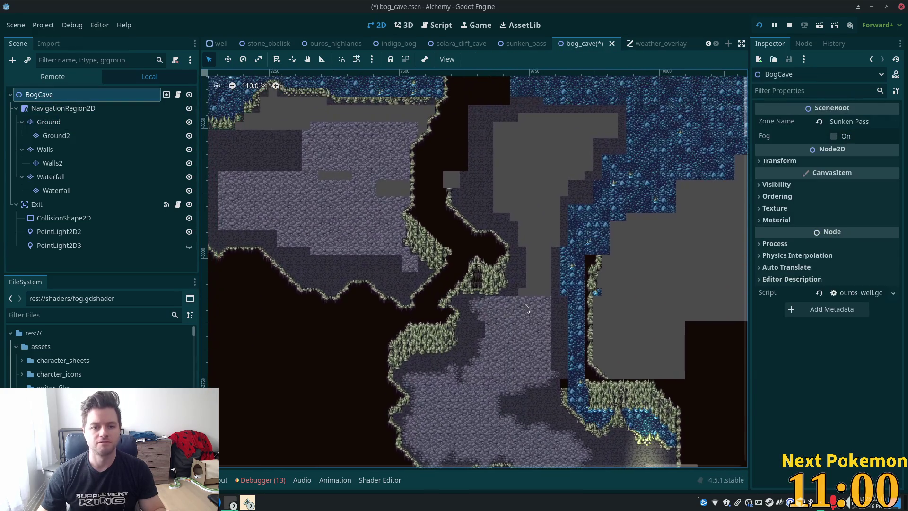
pyautogui.click(48, 122)
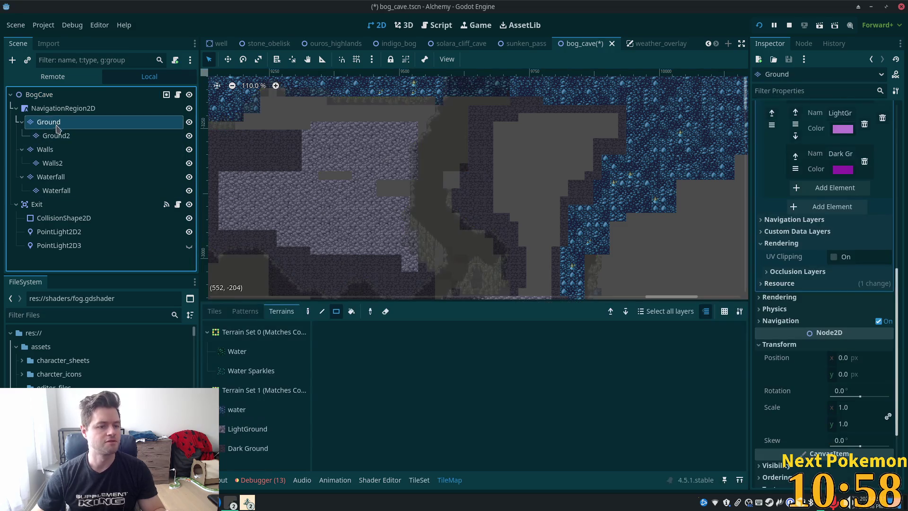
pyautogui.click(247, 429)
pyautogui.moveTo(387, 195); pyautogui.dragTo(384, 195)
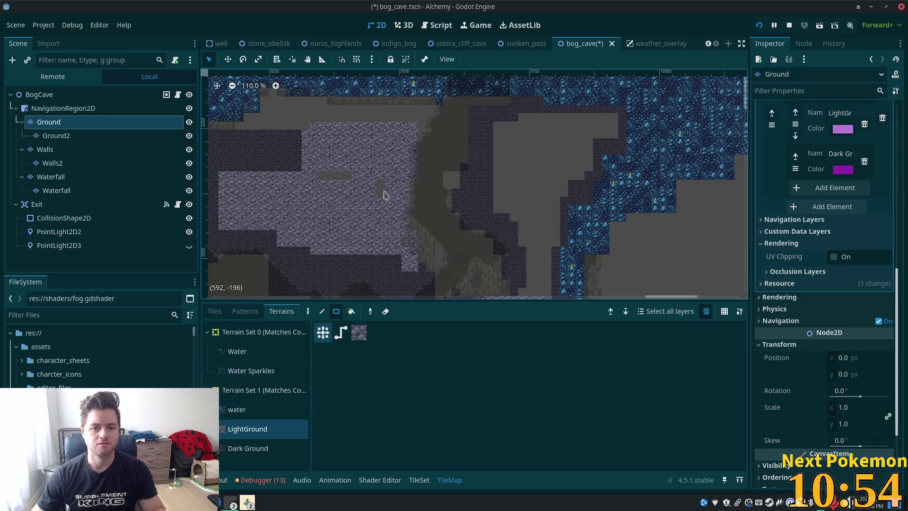
pyautogui.moveTo(323, 176); pyautogui.dragTo(349, 176)
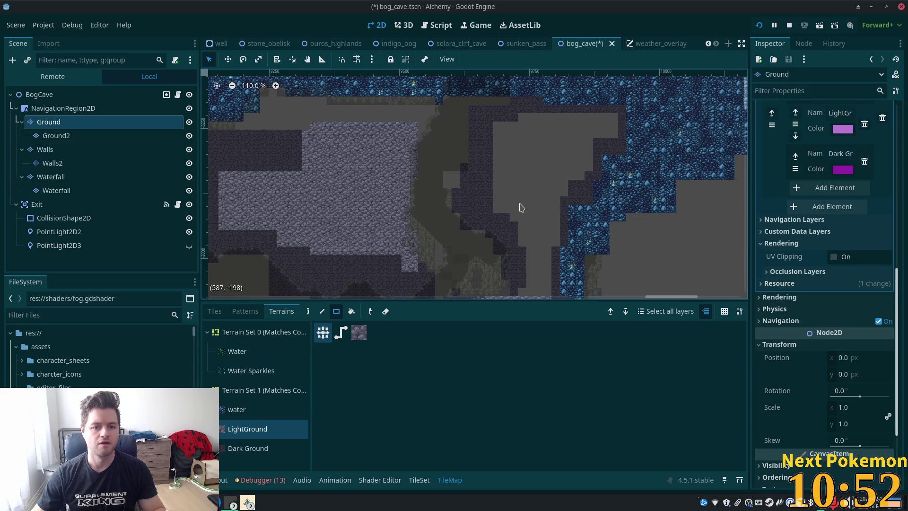
# Paint narrow LightGround columns along the water edge and a patch near the top.
pyautogui.moveTo(552, 199); pyautogui.dragTo(516, 175)
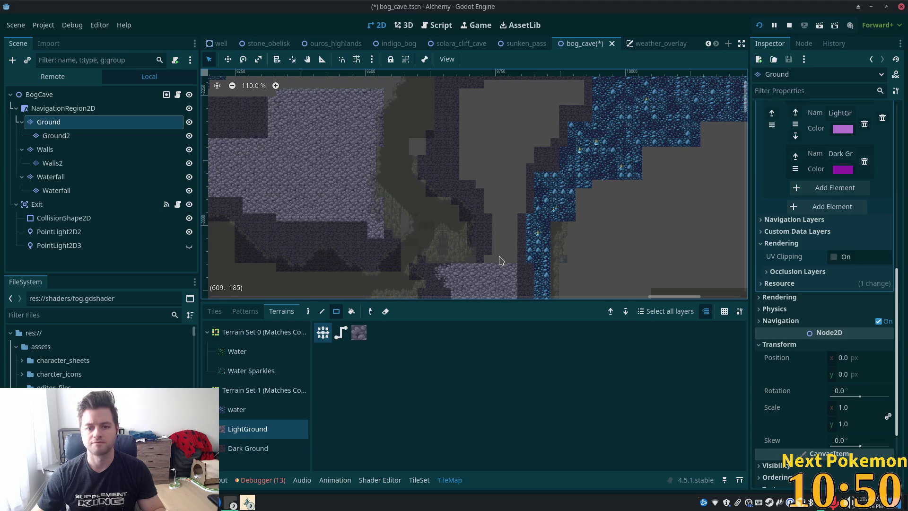
pyautogui.moveTo(490, 266)
pyautogui.mouseDown()
pyautogui.moveTo(513, 258)
pyautogui.moveTo(511, 90)
pyautogui.moveTo(490, 84)
pyautogui.moveTo(464, 100)
pyautogui.moveTo(486, 179)
pyautogui.mouseUp()
pyautogui.moveTo(518, 214); pyautogui.dragTo(520, 131)
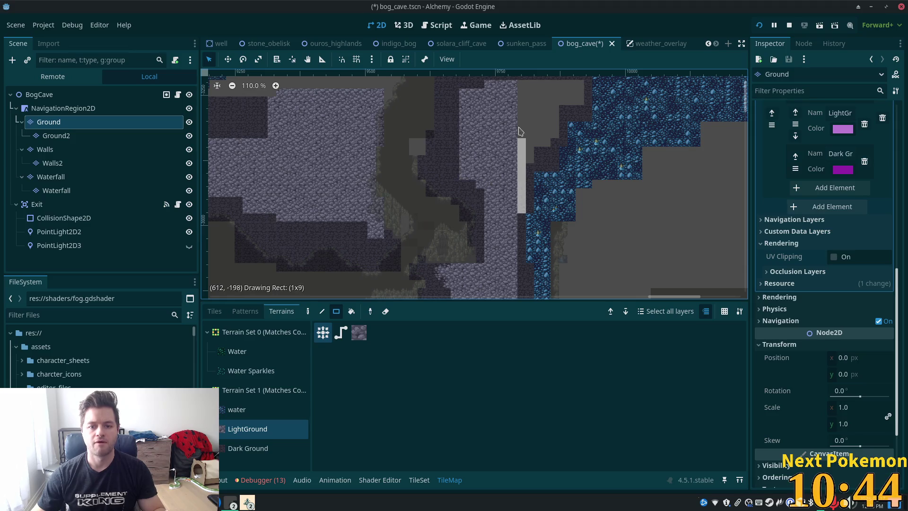
pyautogui.moveTo(517, 89); pyautogui.dragTo(518, 90)
pyautogui.moveTo(520, 85)
pyautogui.mouseDown()
pyautogui.moveTo(584, 106)
pyautogui.moveTo(527, 142)
pyautogui.moveTo(530, 163)
pyautogui.mouseUp()
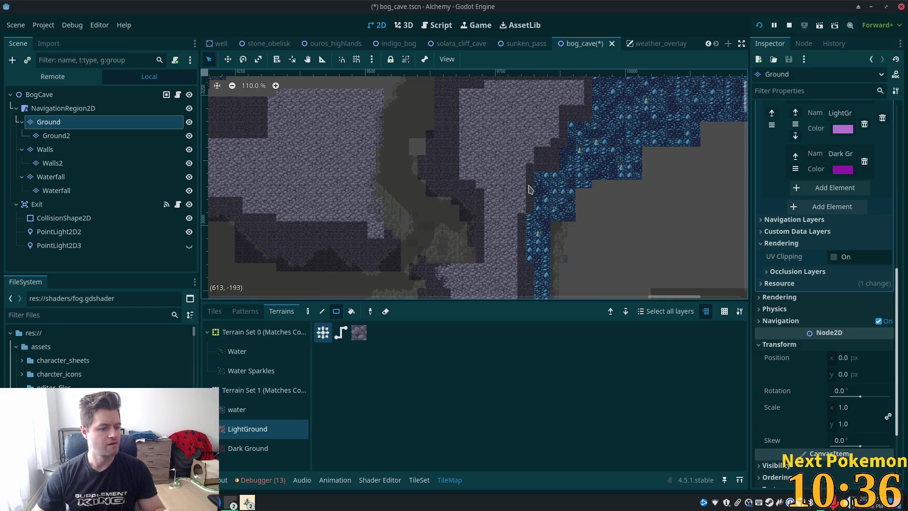
# Bring the PokemonCommunityGame window forward and open its ball inventory and shop.
pyautogui.click(248, 502)
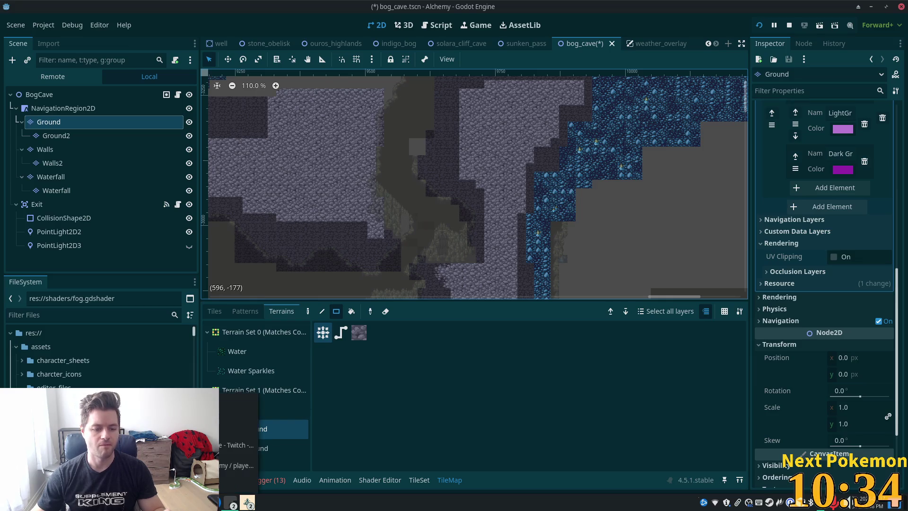
pyautogui.click(239, 445)
pyautogui.click(277, 118)
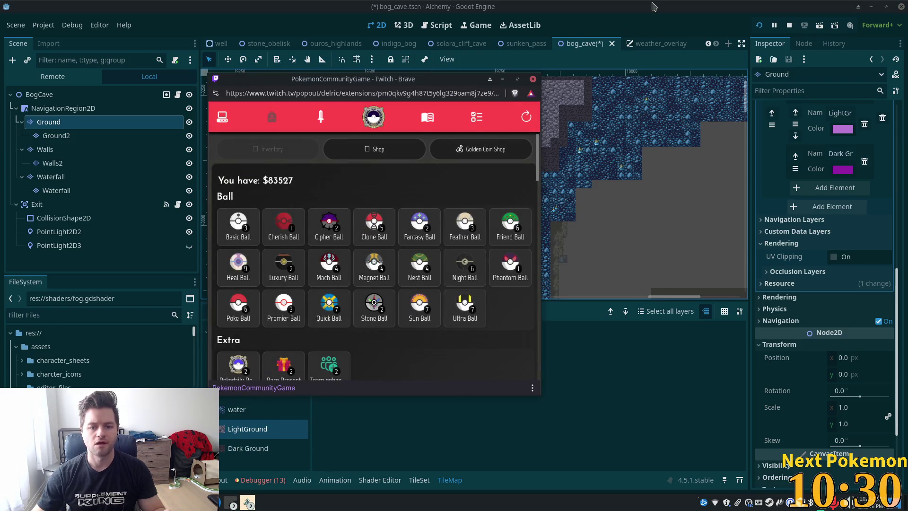
# Leave the Ball shop and return focus to the Godot tilemap editor.
pyautogui.click(563, 260)
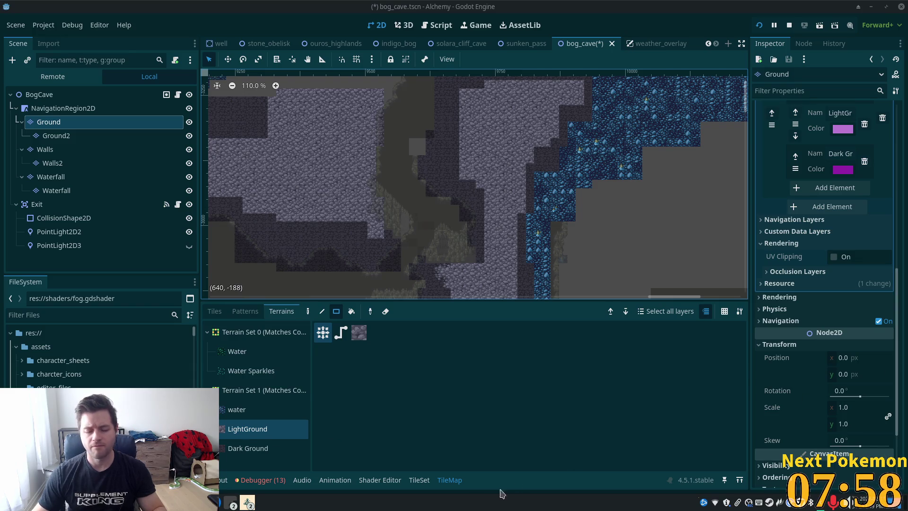
# Switch to OBS, drag in the alerts link, and dismiss the first add-source prompt.
pyautogui.hotkey('alt', 'Tab')
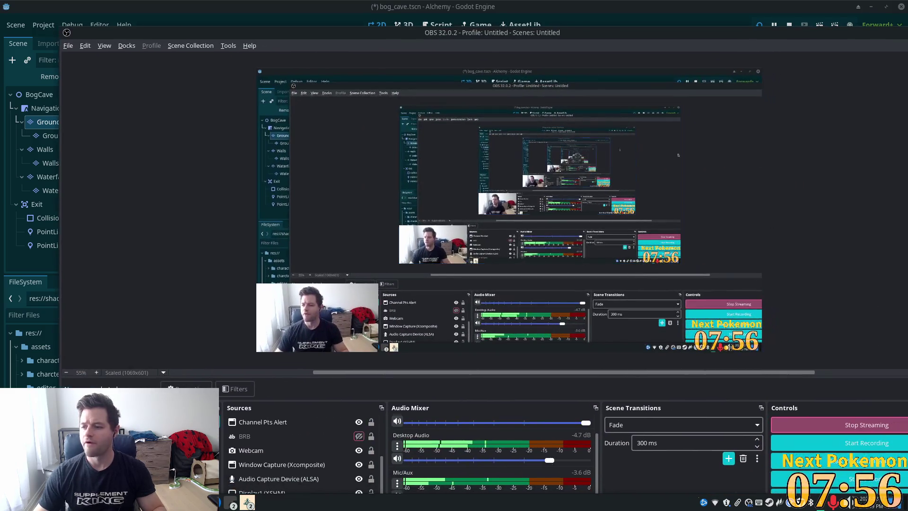
pyautogui.moveTo(681, 199)
pyautogui.mouseDown()
pyautogui.moveTo(676, 189)
pyautogui.moveTo(430, 260)
pyautogui.moveTo(350, 130)
pyautogui.moveTo(240, 126)
pyautogui.moveTo(290, 130)
pyautogui.moveTo(657, 362)
pyautogui.moveTo(646, 339)
pyautogui.moveTo(654, 334)
pyautogui.mouseUp()
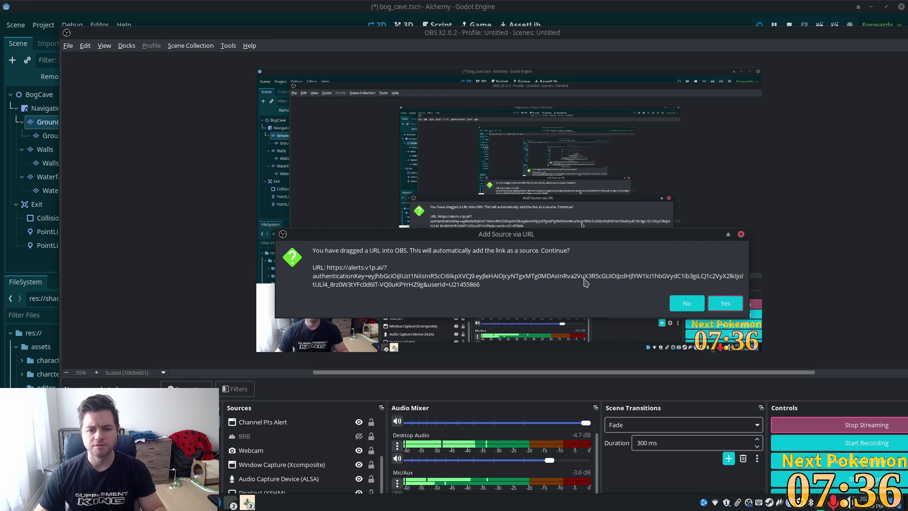
pyautogui.click(741, 235)
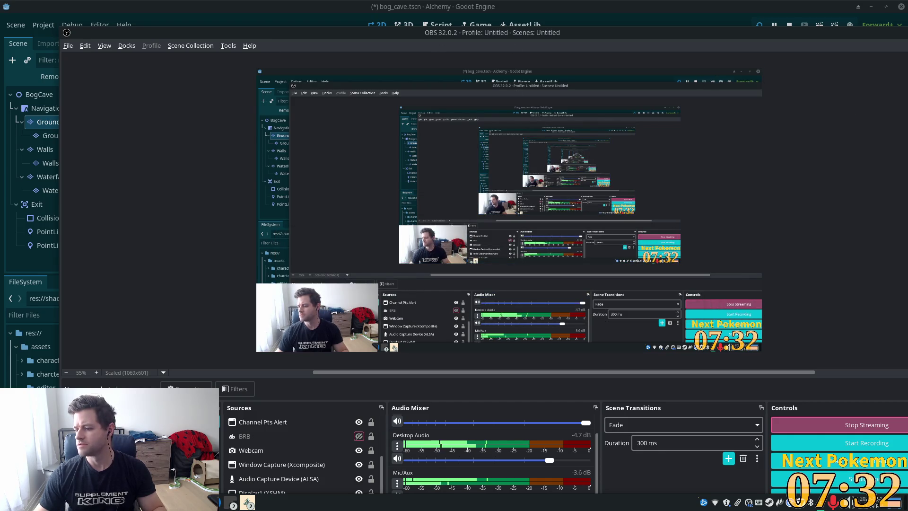
# Drop the alerts link onto OBS again, confirm it as a source, and nudge the window up-left.
pyautogui.moveTo(0, 161)
pyautogui.mouseDown()
pyautogui.moveTo(325, 161)
pyautogui.moveTo(307, 150)
pyautogui.mouseUp()
pyautogui.moveTo(644, 294)
pyautogui.mouseDown()
pyautogui.moveTo(742, 265)
pyautogui.moveTo(641, 290)
pyautogui.moveTo(653, 303)
pyautogui.moveTo(745, 315)
pyautogui.mouseUp()
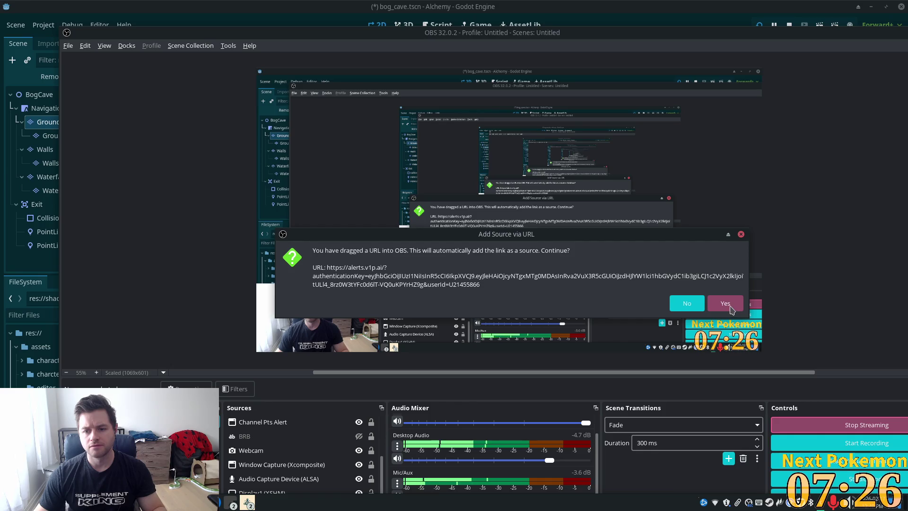
pyautogui.click(742, 309)
pyautogui.click(333, 453)
pyautogui.moveTo(332, 453)
pyautogui.mouseDown()
pyautogui.moveTo(331, 478)
pyautogui.moveTo(382, 468)
pyautogui.moveTo(384, 458)
pyautogui.mouseUp()
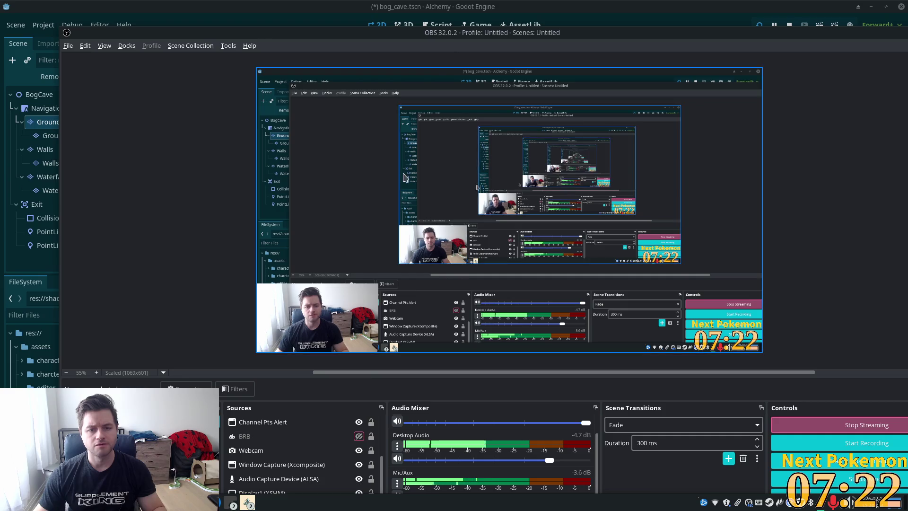
pyautogui.moveTo(436, 33)
pyautogui.mouseDown()
pyautogui.moveTo(428, 5)
pyautogui.moveTo(431, 15)
pyautogui.mouseUp()
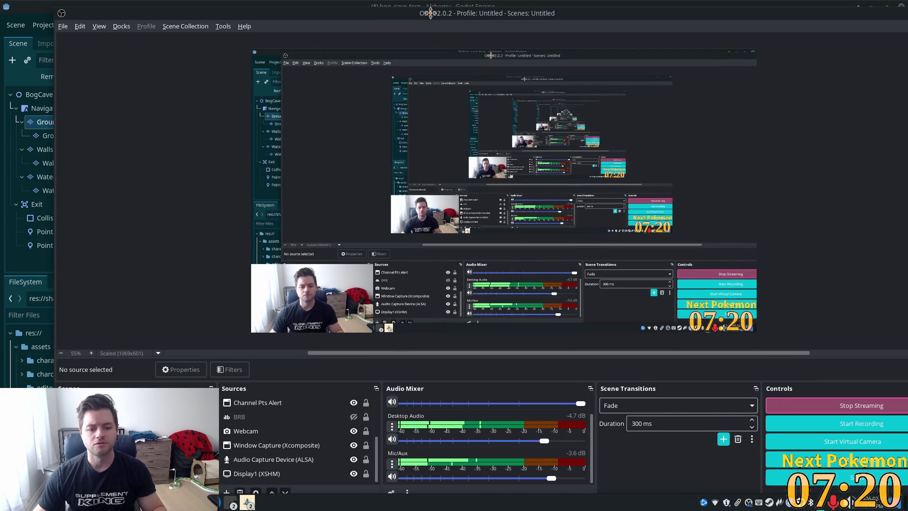
# Scroll the Sources list and drag the alerts link into OBS again.
pyautogui.scroll(2, 331, 461)
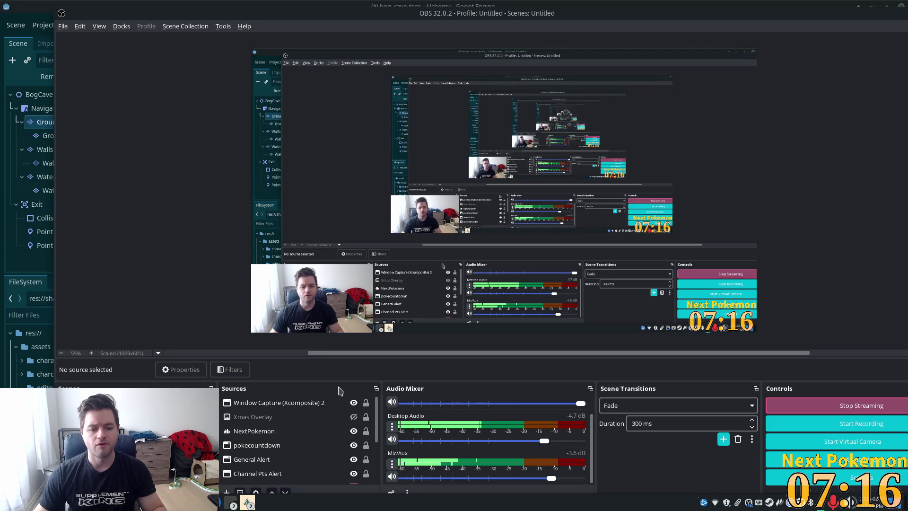
pyautogui.scroll(-3, 320, 442)
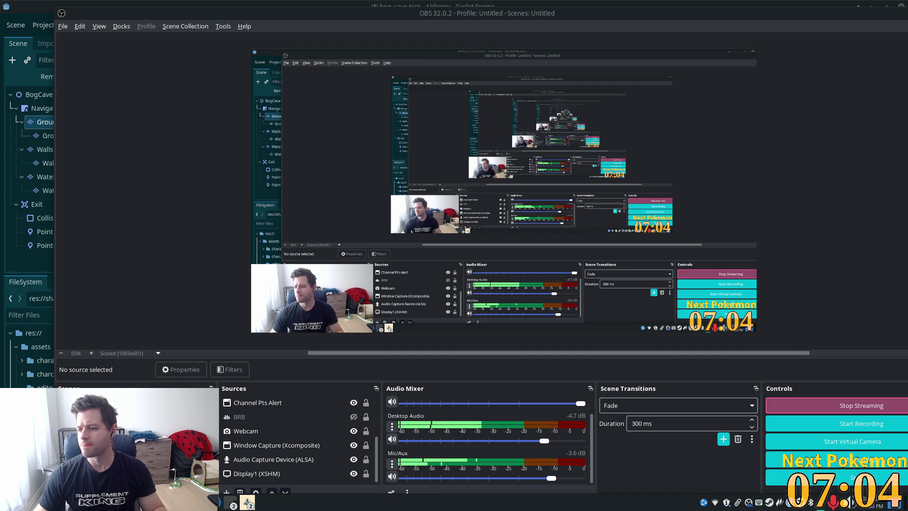
pyautogui.moveTo(126, 371)
pyautogui.mouseDown()
pyautogui.moveTo(232, 311)
pyautogui.moveTo(267, 460)
pyautogui.moveTo(270, 404)
pyautogui.moveTo(270, 437)
pyautogui.mouseUp()
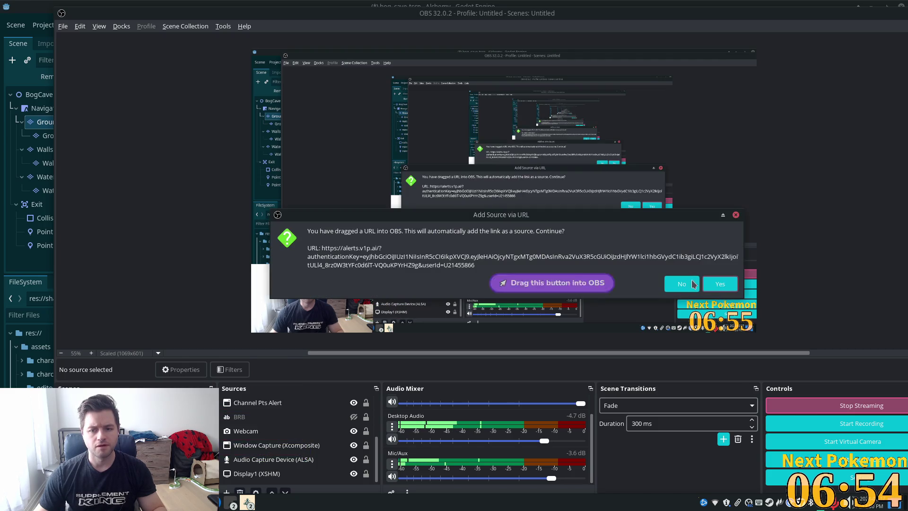
# Accept the alerts link as a new source and drag the OBS window off to the right.
pyautogui.click(720, 284)
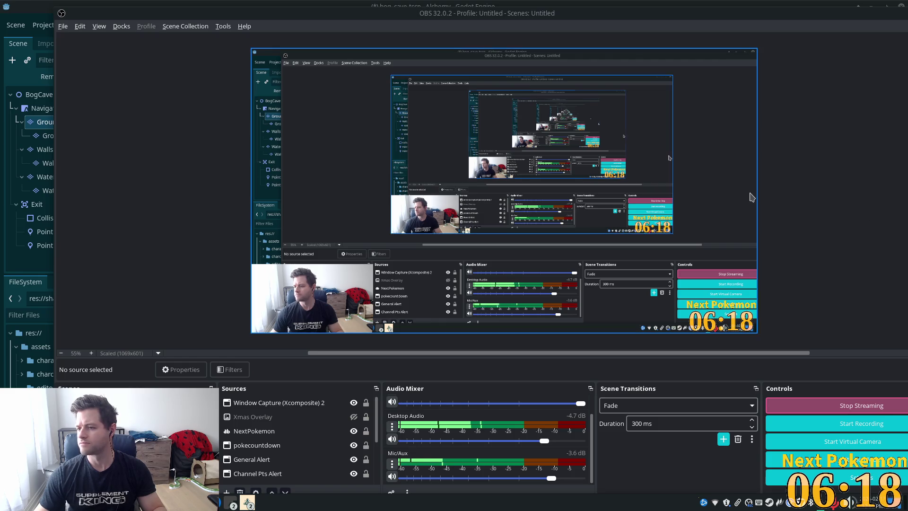
pyautogui.moveTo(284, 13)
pyautogui.mouseDown()
pyautogui.moveTo(763, 95)
pyautogui.moveTo(907, 17)
pyautogui.mouseUp()
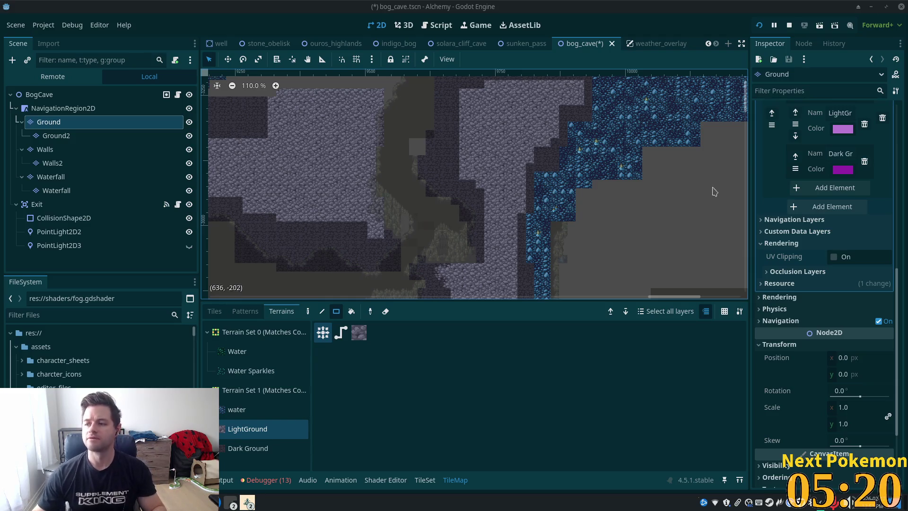
# Paint a dark wall block above the ridge, undoing the misplaced first attempt and redrawing it smaller.
pyautogui.scroll(-3, 345, 178)
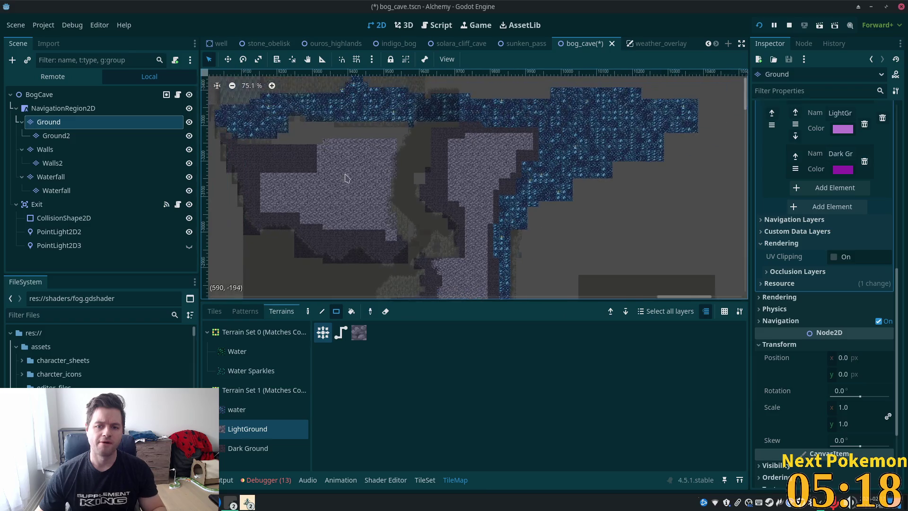
pyautogui.scroll(-2, 462, 246)
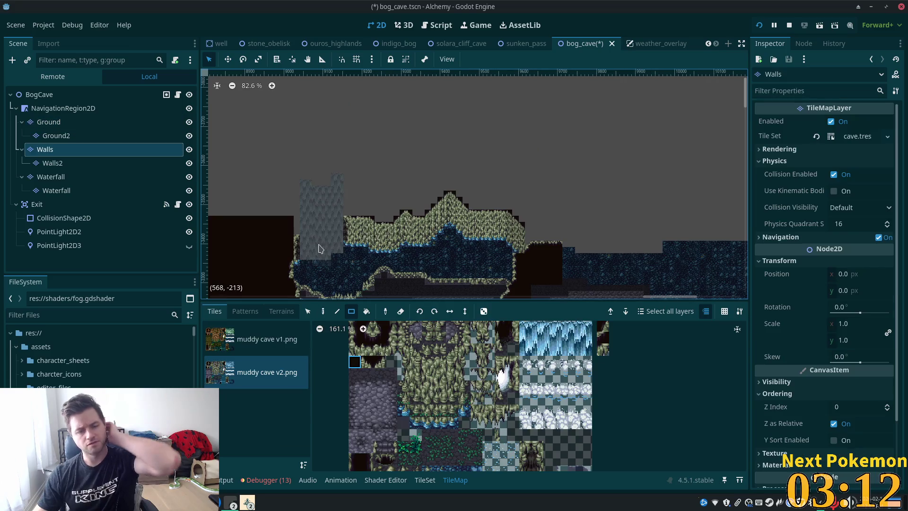
pyautogui.moveTo(294, 204); pyautogui.dragTo(294, 204)
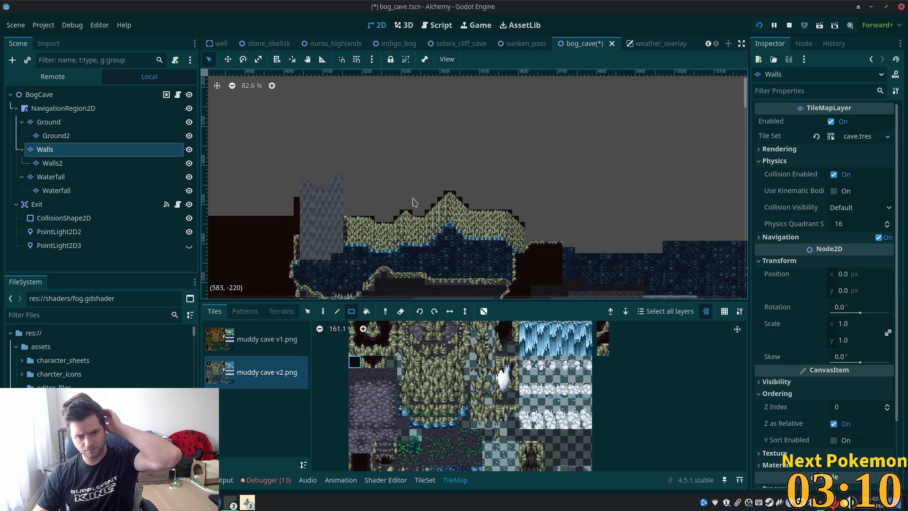
pyautogui.moveTo(347, 214); pyautogui.dragTo(427, 138)
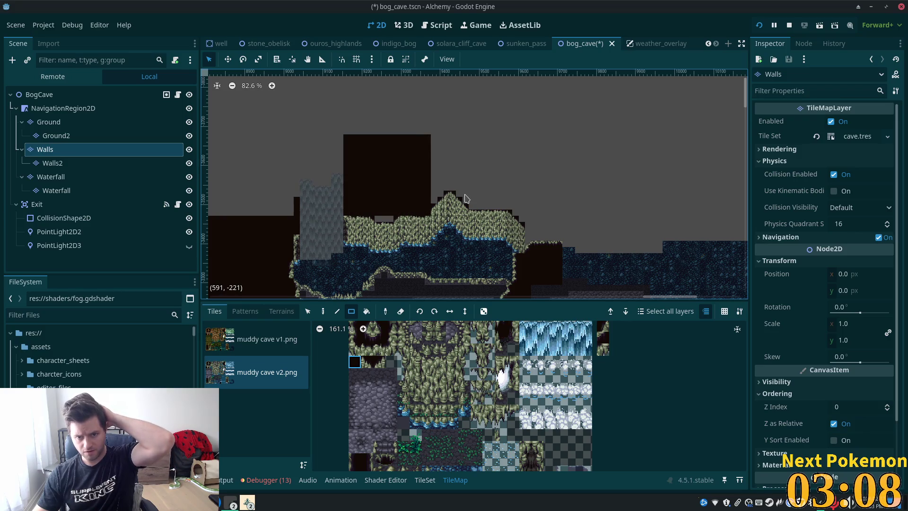
pyautogui.hotkey('ctrl', 'z')
pyautogui.moveTo(349, 214)
pyautogui.mouseDown()
pyautogui.moveTo(435, 151)
pyautogui.moveTo(398, 166)
pyautogui.mouseUp()
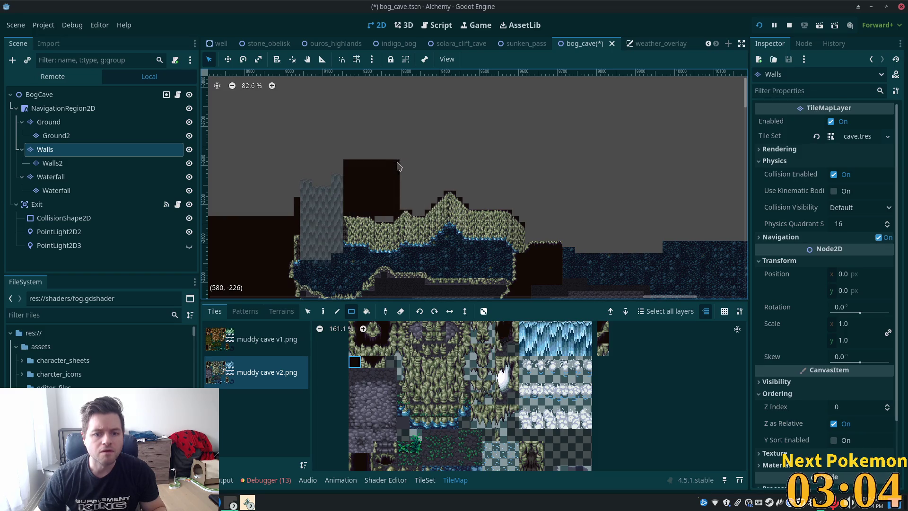
pyautogui.click(380, 222)
# Fill the area above the ridge with dark wall blocks, columns and a strip along its right side.
pyautogui.scroll(3, 425, 226)
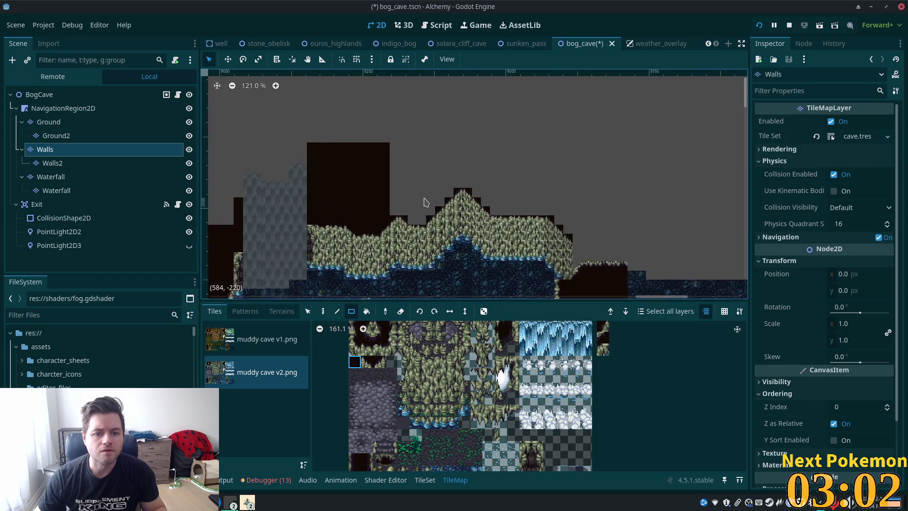
pyautogui.moveTo(383, 216)
pyautogui.mouseDown()
pyautogui.moveTo(449, 179)
pyautogui.moveTo(432, 129)
pyautogui.moveTo(445, 128)
pyautogui.mouseUp()
pyautogui.moveTo(455, 191)
pyautogui.mouseDown()
pyautogui.moveTo(445, 112)
pyautogui.moveTo(494, 159)
pyautogui.moveTo(488, 102)
pyautogui.mouseUp()
pyautogui.scroll(-3, 515, 142)
pyautogui.hscroll(2, 515, 142)
pyautogui.moveTo(458, 136)
pyautogui.mouseDown()
pyautogui.moveTo(483, 136)
pyautogui.moveTo(485, 148)
pyautogui.moveTo(508, 158)
pyautogui.mouseUp()
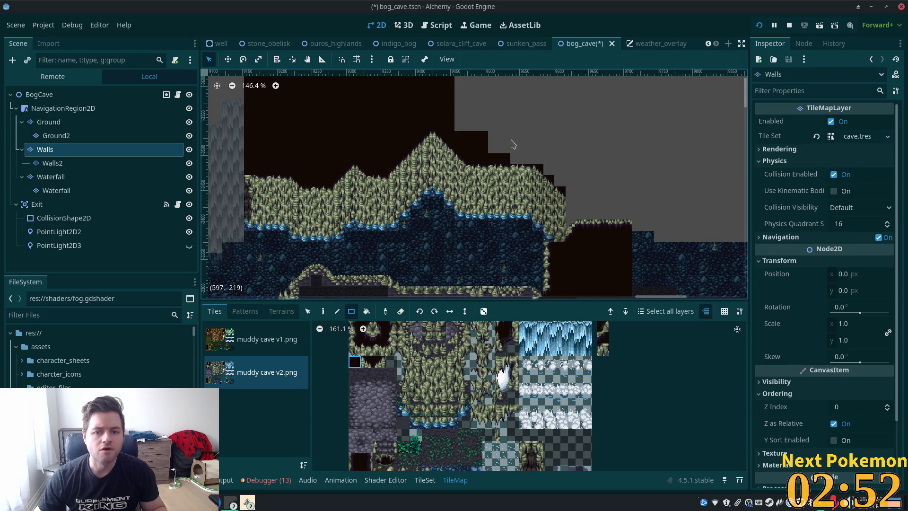
pyautogui.scroll(2, 511, 146)
pyautogui.hscroll(1, 512, 146)
pyautogui.moveTo(452, 172)
pyautogui.mouseDown()
pyautogui.moveTo(483, 134)
pyautogui.moveTo(471, 82)
pyautogui.mouseUp()
pyautogui.moveTo(479, 198)
pyautogui.mouseDown()
pyautogui.moveTo(506, 138)
pyautogui.moveTo(501, 100)
pyautogui.mouseUp()
pyautogui.moveTo(500, 205)
pyautogui.mouseDown()
pyautogui.moveTo(529, 205)
pyautogui.moveTo(475, 90)
pyautogui.mouseUp()
# Add a cell at the step's base, a two-cell-wide column, a block below, and a 3x1 strip.
pyautogui.hscroll(3, 477, 199)
pyautogui.scroll(-1, 478, 198)
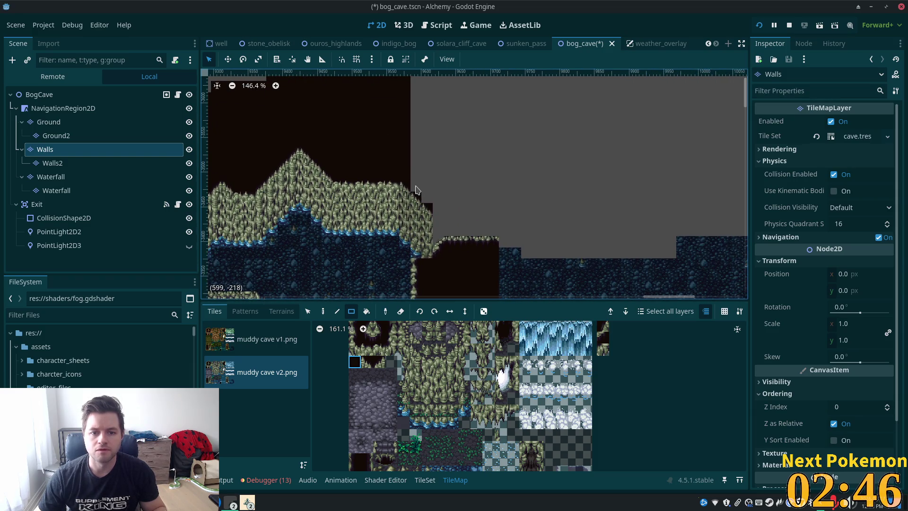
pyautogui.click(439, 197)
pyautogui.moveTo(431, 190); pyautogui.dragTo(409, 85)
pyautogui.moveTo(449, 218)
pyautogui.mouseDown()
pyautogui.moveTo(438, 223)
pyautogui.moveTo(474, 237)
pyautogui.mouseUp()
pyautogui.click(439, 242)
pyautogui.scroll(5, 475, 237)
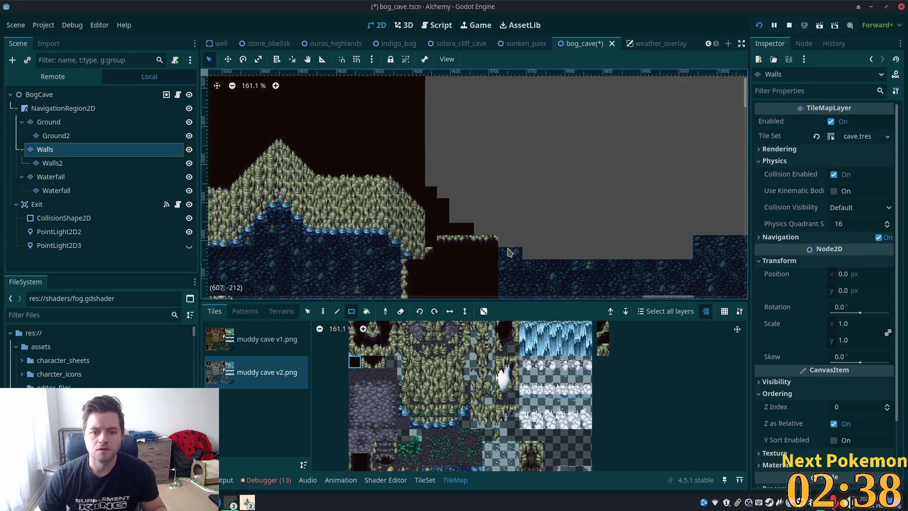
# Choose the Walls2 layer and pick the top-left atlas tile with the Paint tool.
pyautogui.click(61, 96)
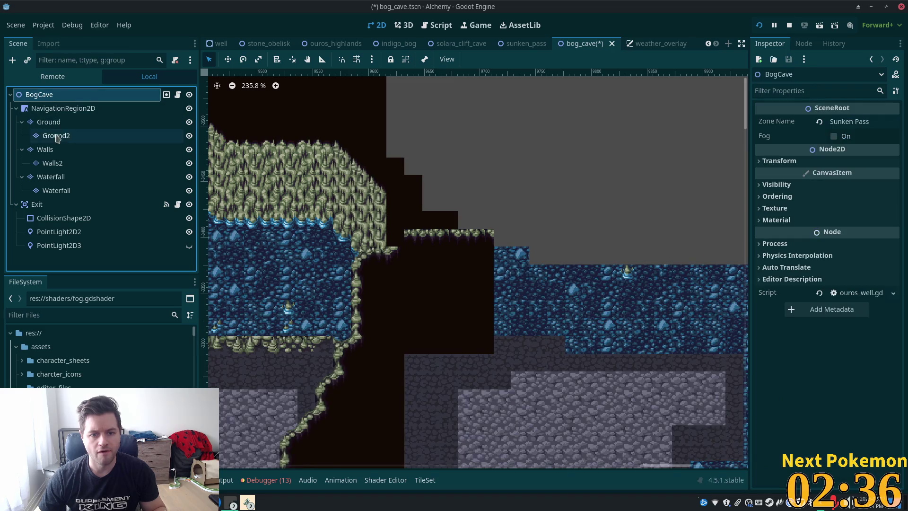
pyautogui.click(62, 162)
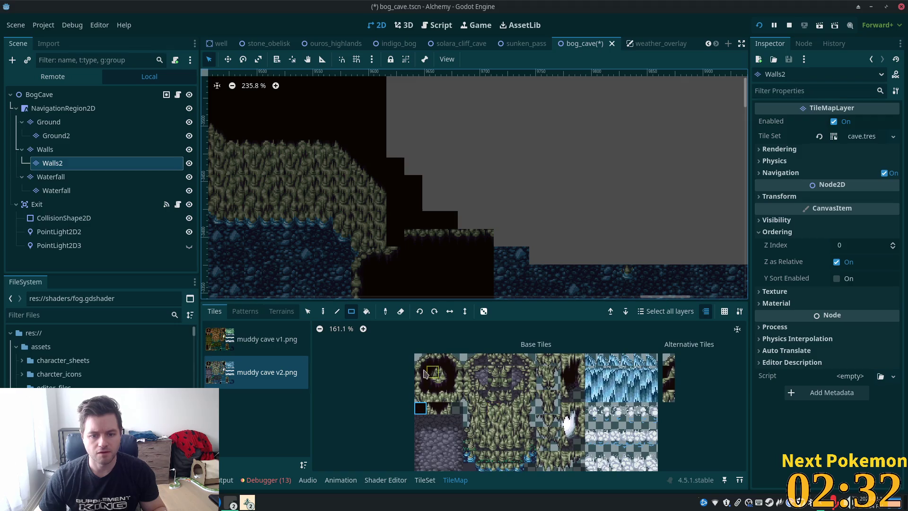
pyautogui.click(421, 362)
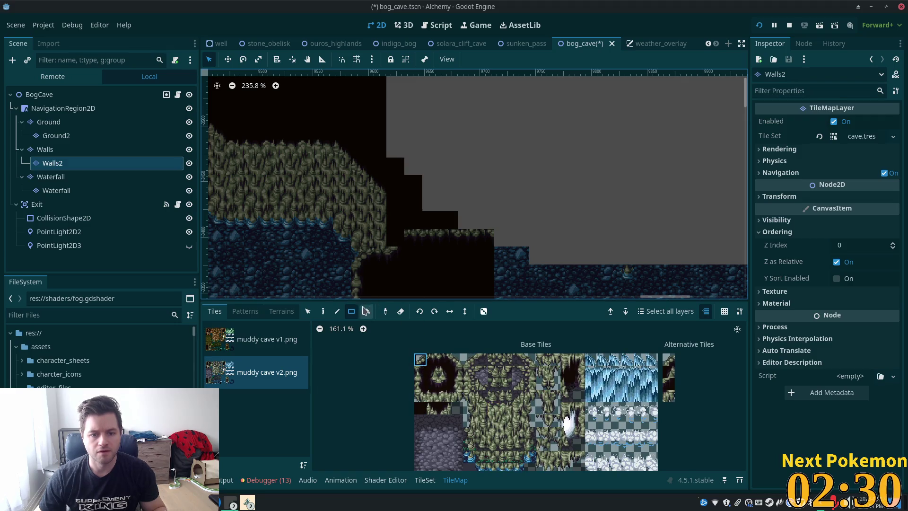
pyautogui.click(324, 313)
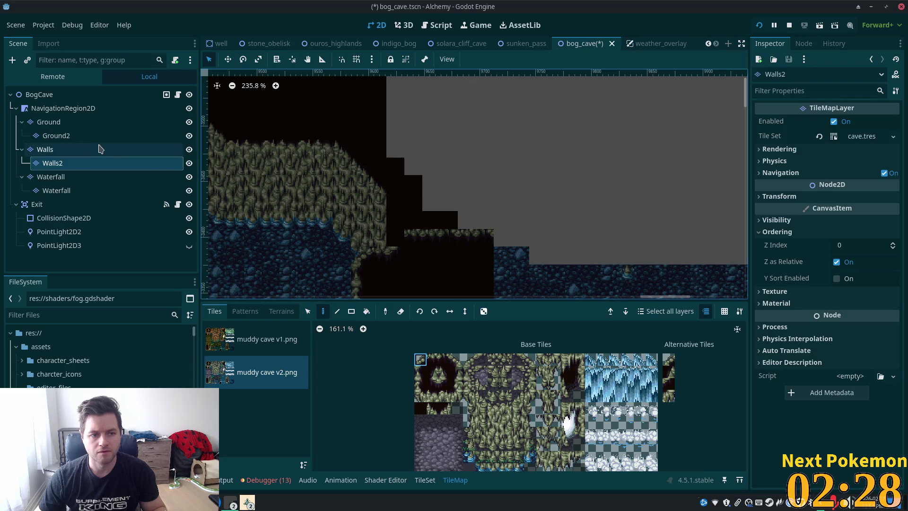
pyautogui.click(45, 150)
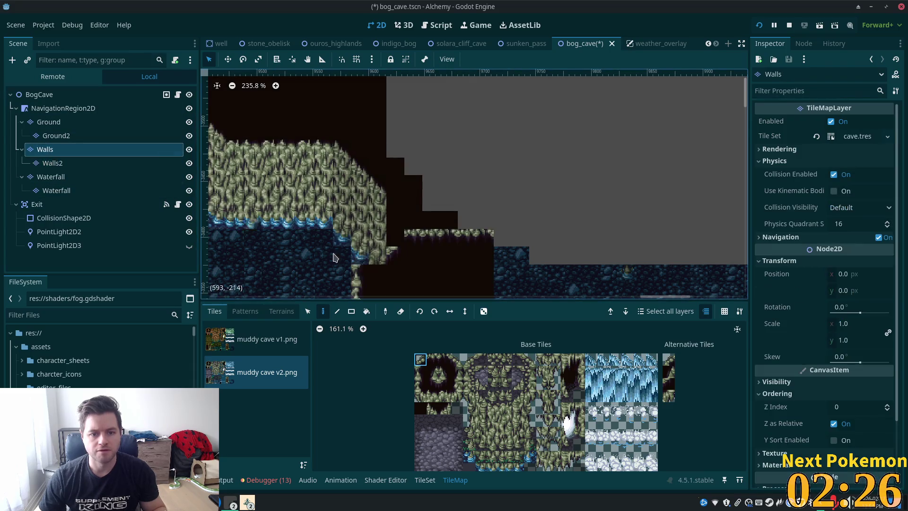
pyautogui.click(52, 162)
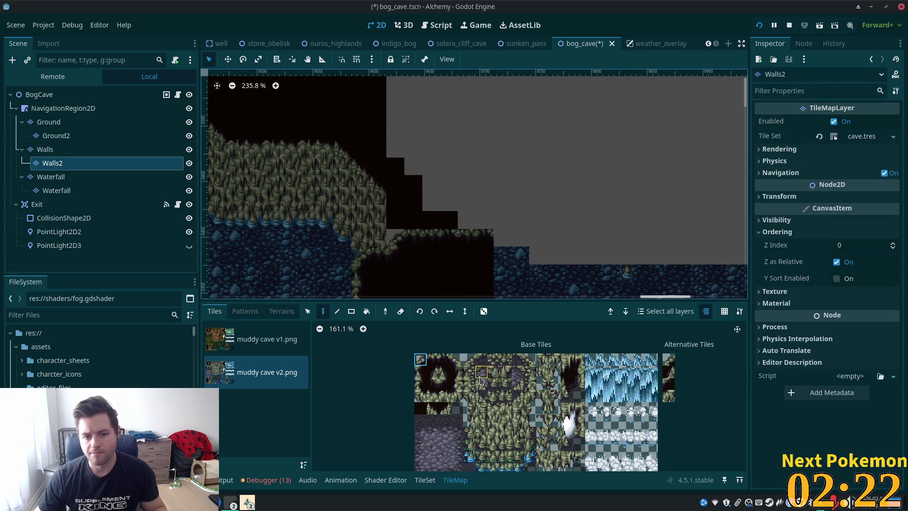
# Box-select the Walls layer tiles down the slope-edge column, then return to painting on Walls2.
pyautogui.press('s')
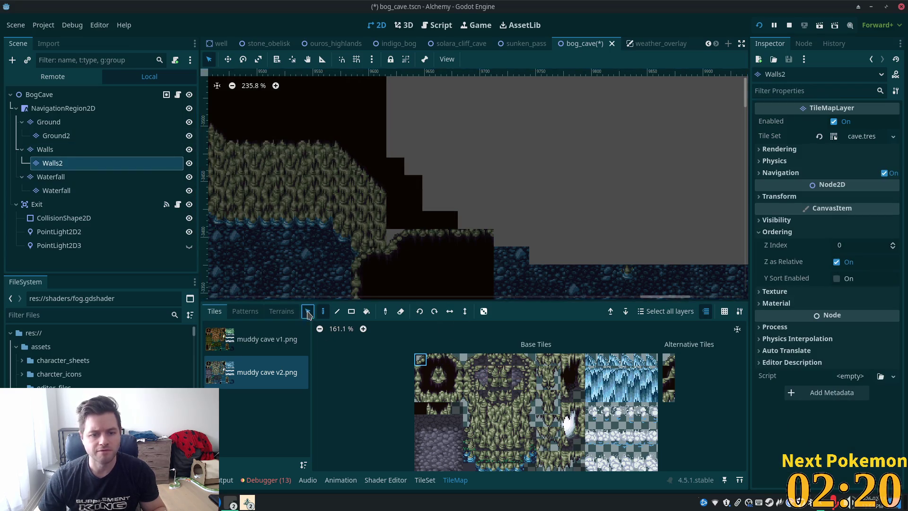
pyautogui.click(149, 152)
pyautogui.moveTo(383, 201)
pyautogui.mouseDown()
pyautogui.moveTo(396, 261)
pyautogui.moveTo(376, 246)
pyautogui.mouseUp()
pyautogui.moveTo(378, 180); pyautogui.dragTo(378, 261)
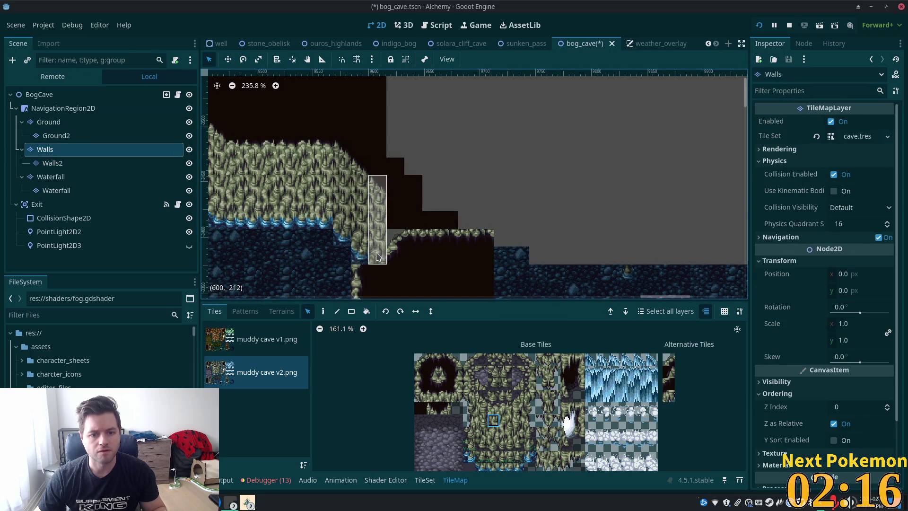
pyautogui.click(81, 166)
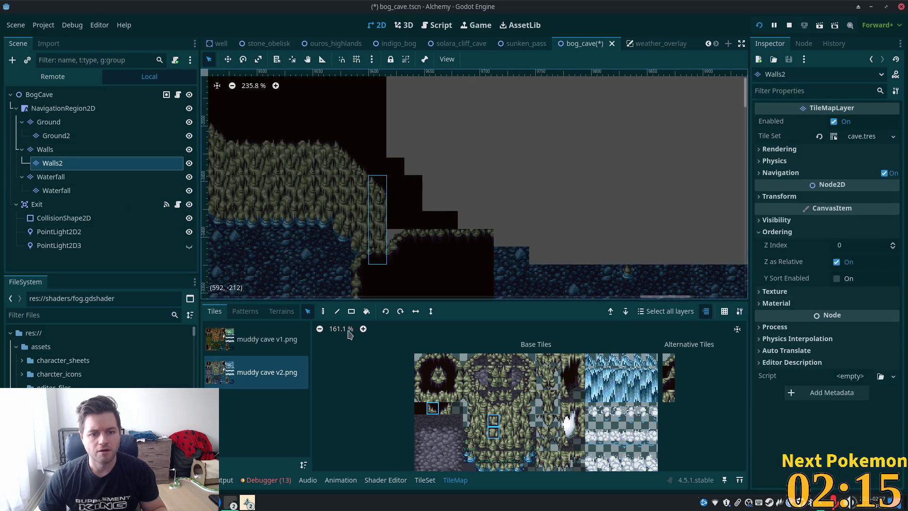
pyautogui.click(323, 310)
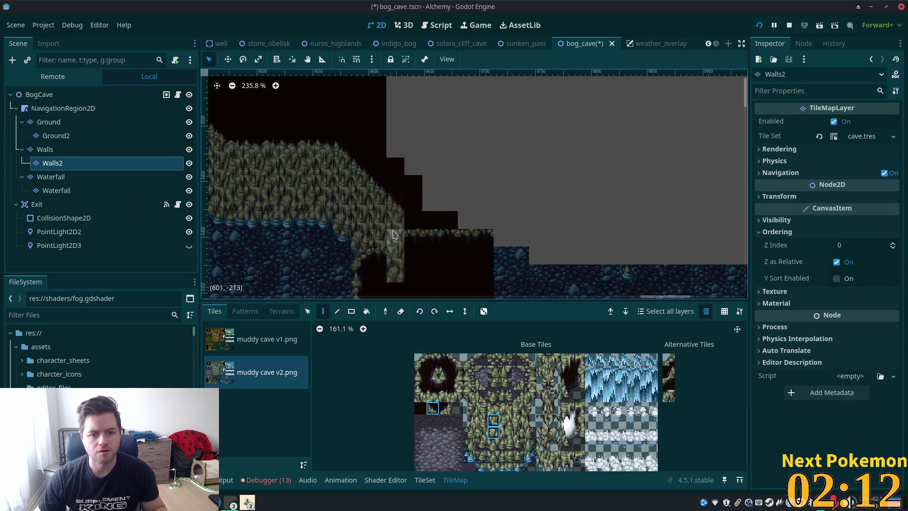
# On the Walls layer, pick the top-left and another wall tile from the atlas, then preview BogCave.
pyautogui.click(95, 94)
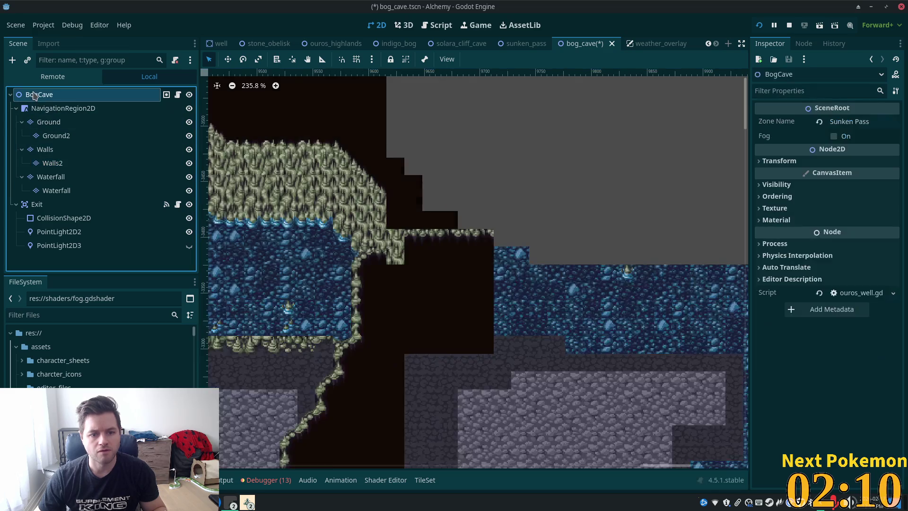
pyautogui.click(85, 150)
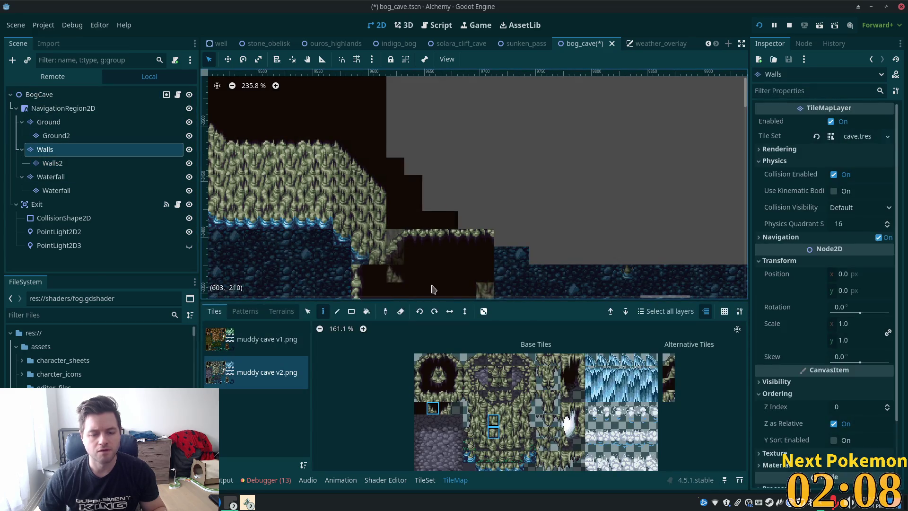
pyautogui.click(422, 362)
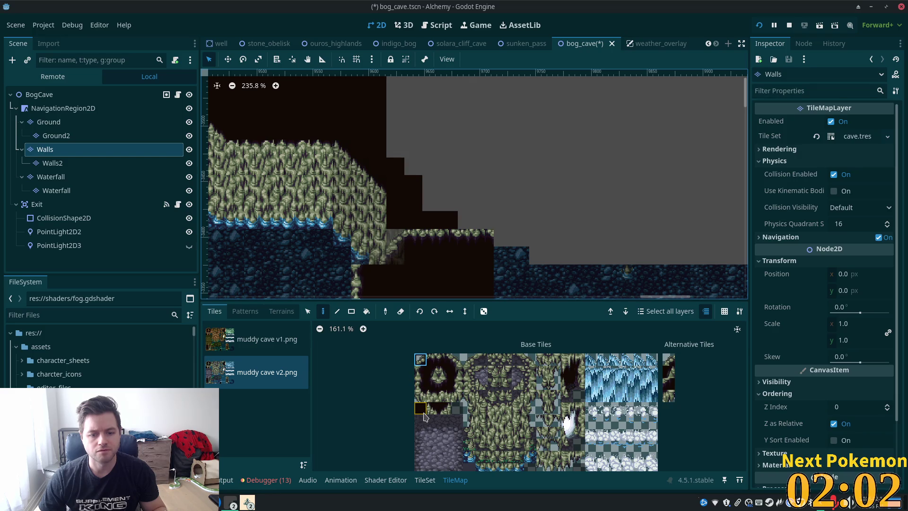
pyautogui.click(445, 384)
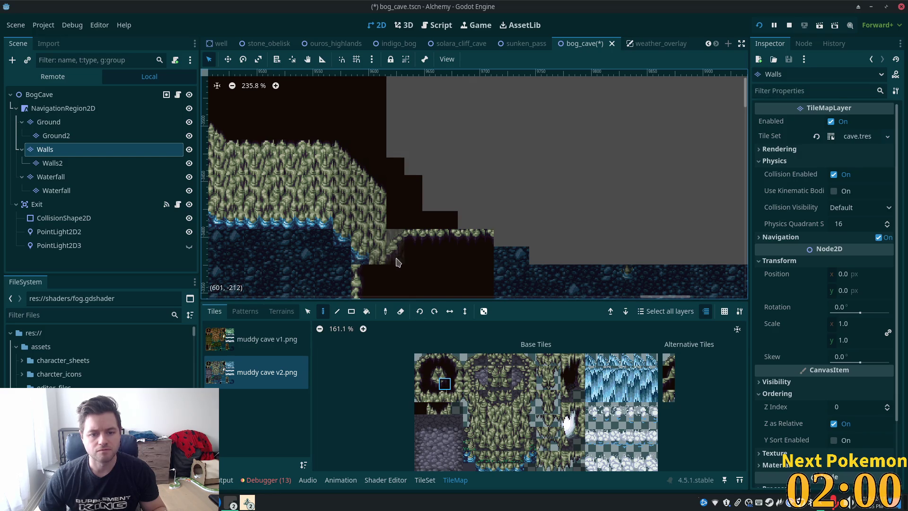
pyautogui.click(44, 95)
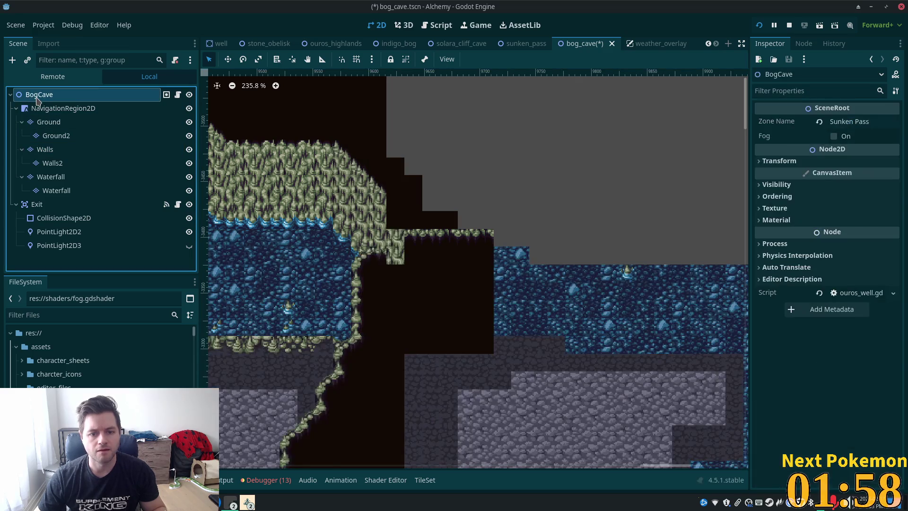
# Compare the Walls2 and Walls layers against the full scene, settling on editing Walls.
pyautogui.click(53, 163)
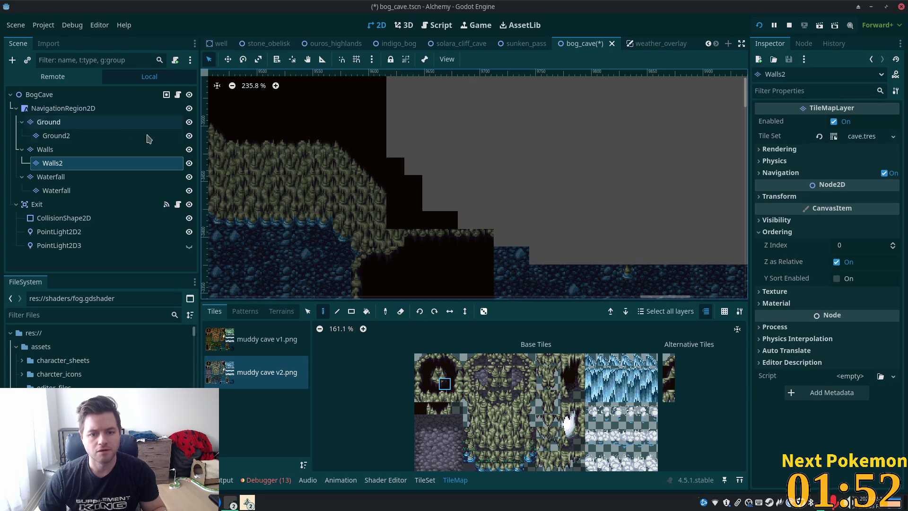
pyautogui.click(425, 361)
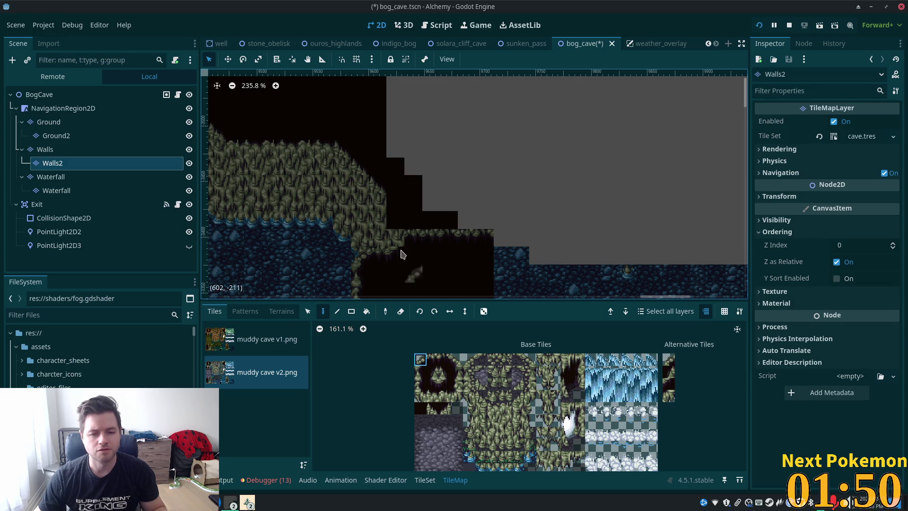
pyautogui.click(51, 151)
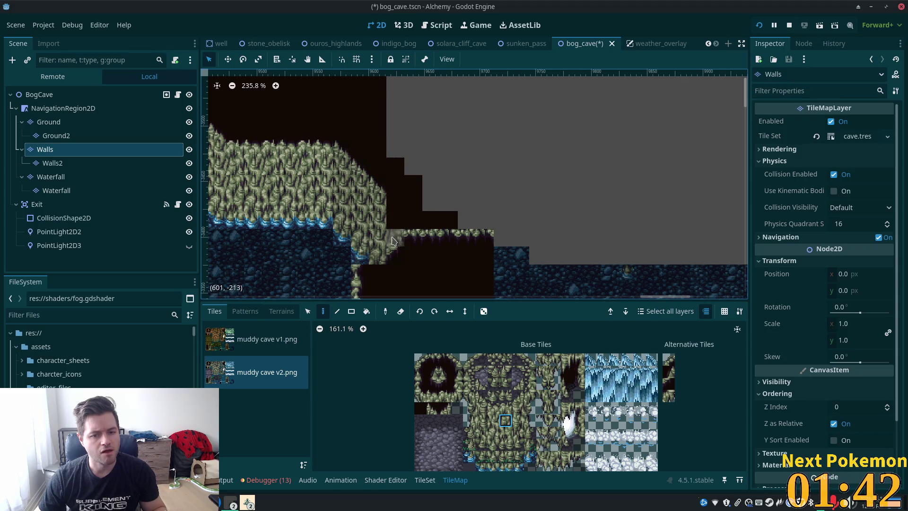
pyautogui.click(53, 163)
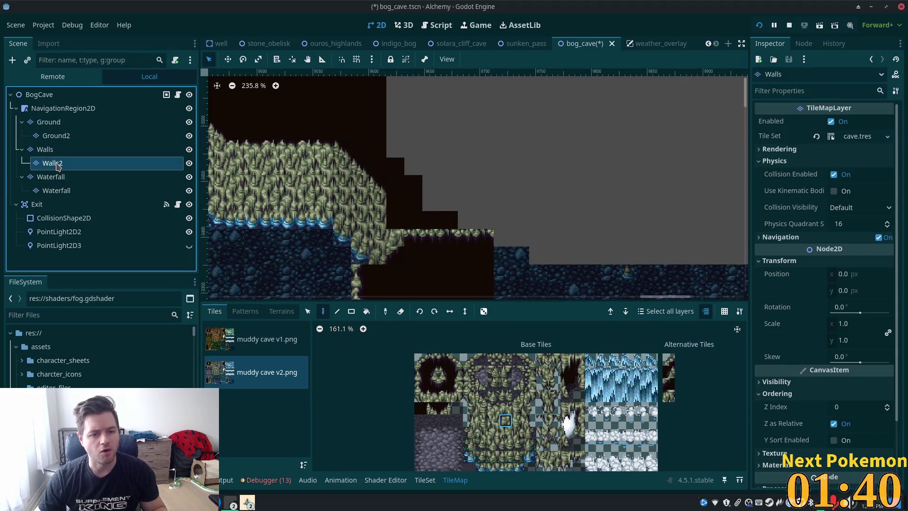
pyautogui.click(43, 94)
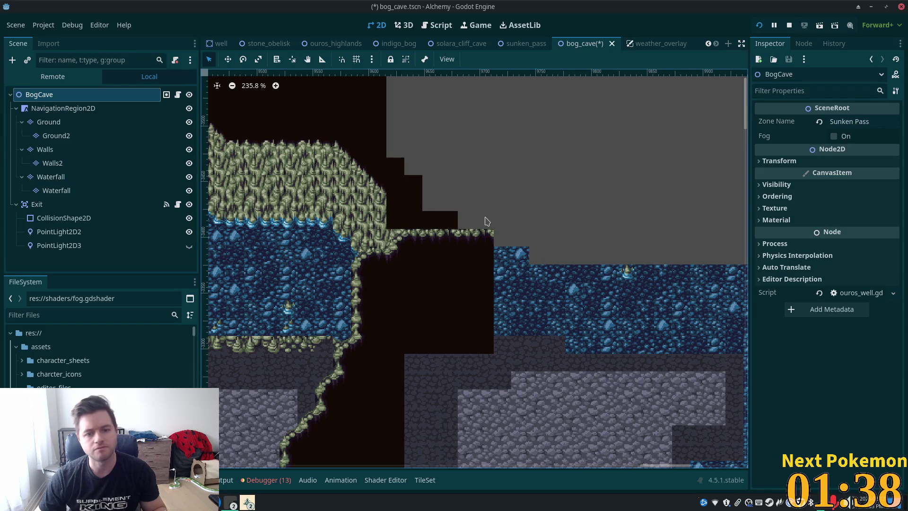
pyautogui.click(66, 149)
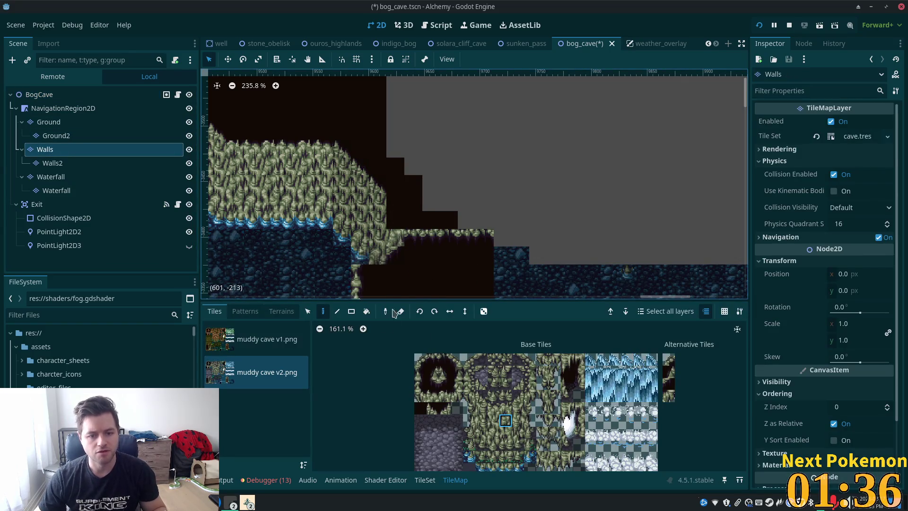
# Copy the wall column at the slope's base and stamp it beside the original.
pyautogui.click(308, 311)
pyautogui.moveTo(385, 193); pyautogui.dragTo(374, 263)
pyautogui.click(323, 311)
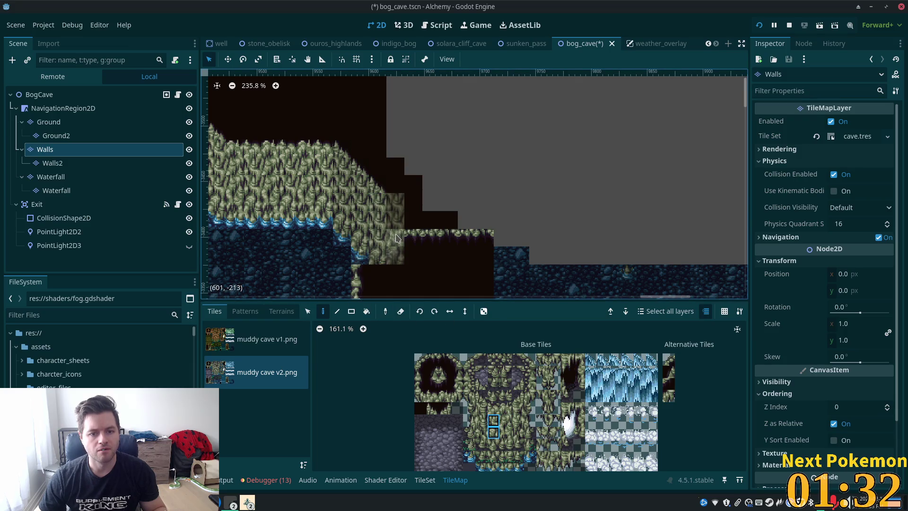
pyautogui.click(308, 310)
pyautogui.moveTo(378, 260); pyautogui.dragTo(378, 177)
pyautogui.press('d')
pyautogui.click(401, 247)
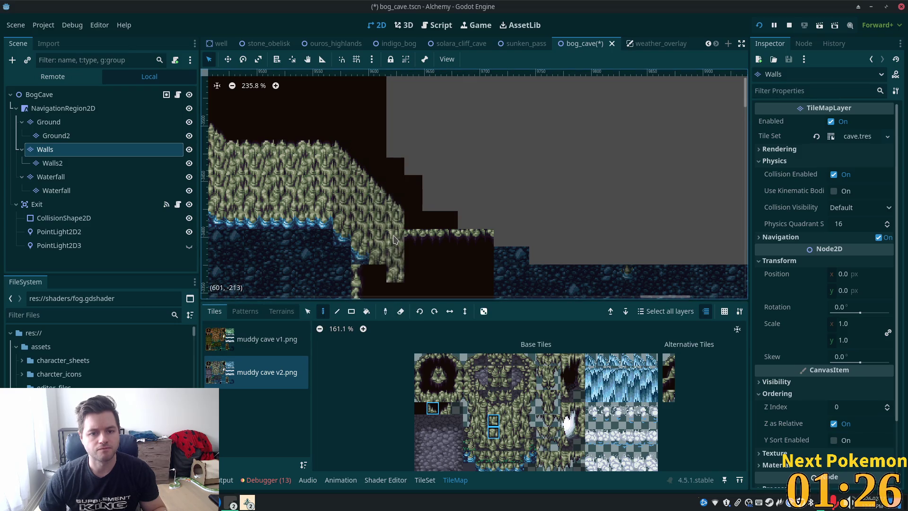
# Review the stamped column with all layers visible, then return to the Walls layer.
pyautogui.click(59, 95)
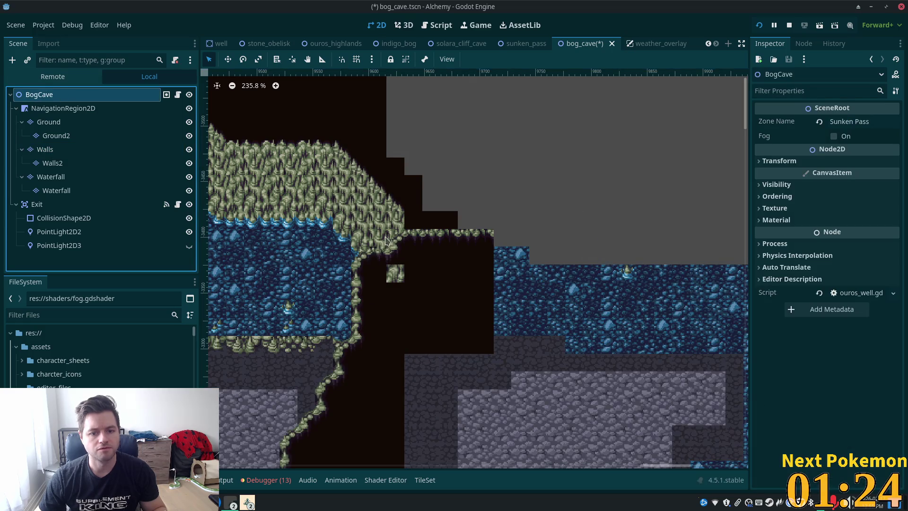
pyautogui.click(51, 162)
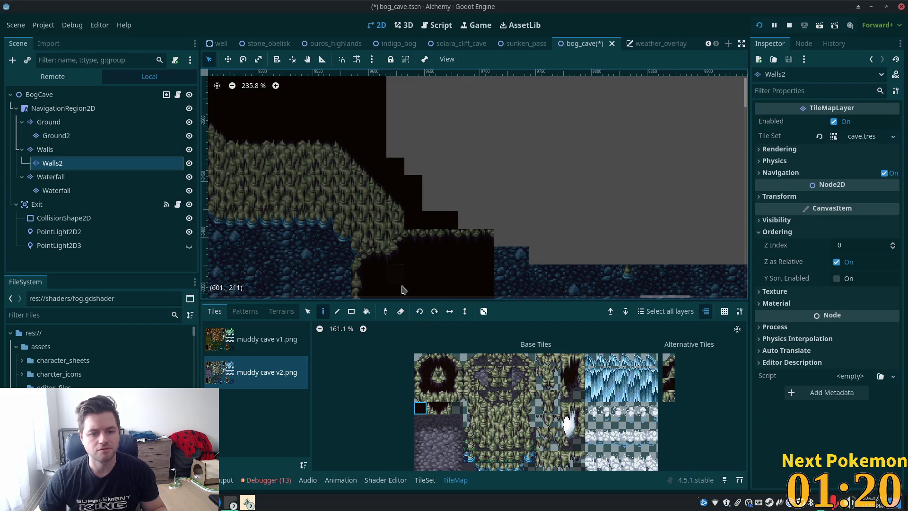
pyautogui.click(42, 94)
pyautogui.scroll(-2, 602, 263)
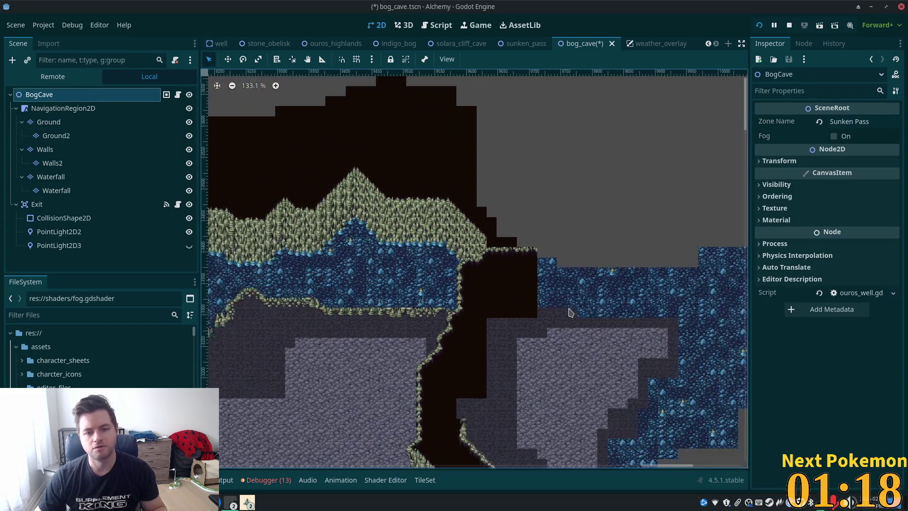
pyautogui.scroll(5, 519, 187)
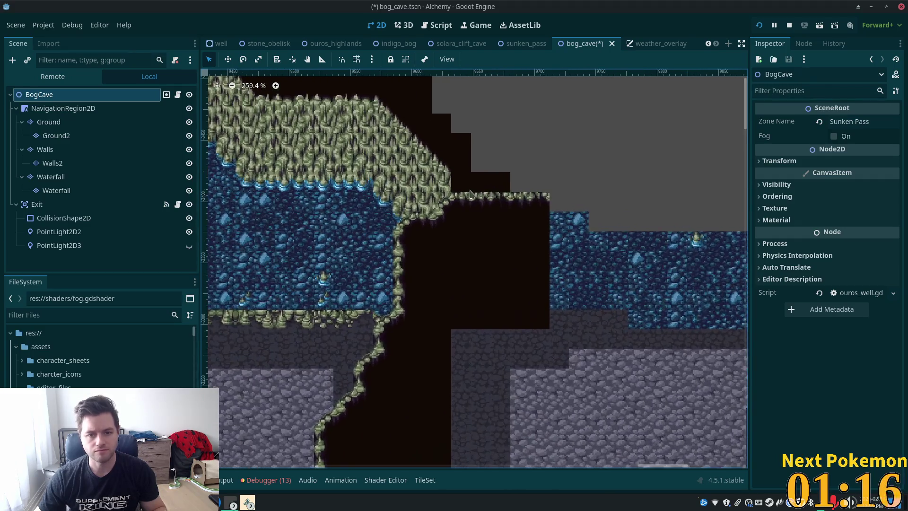
pyautogui.click(46, 164)
pyautogui.click(45, 149)
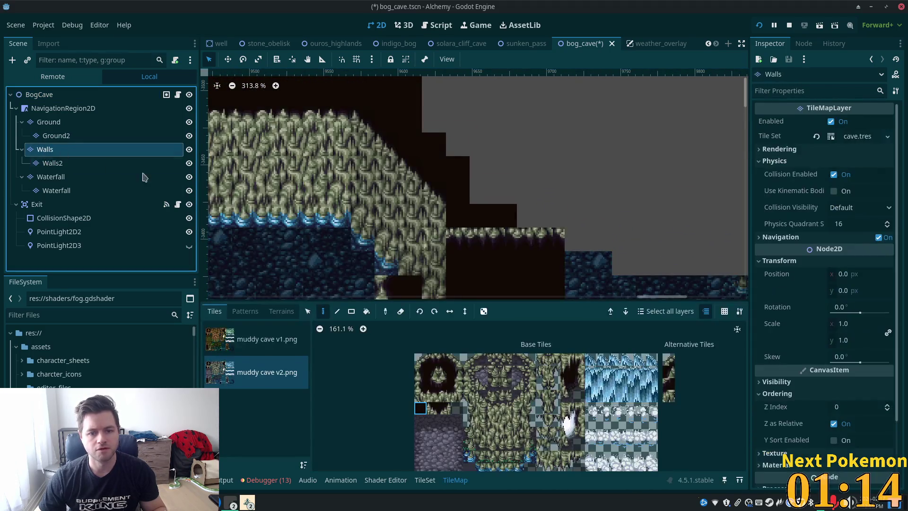
# Paint a patch tile at the slope's edge and review the whole cave scene.
pyautogui.click(307, 312)
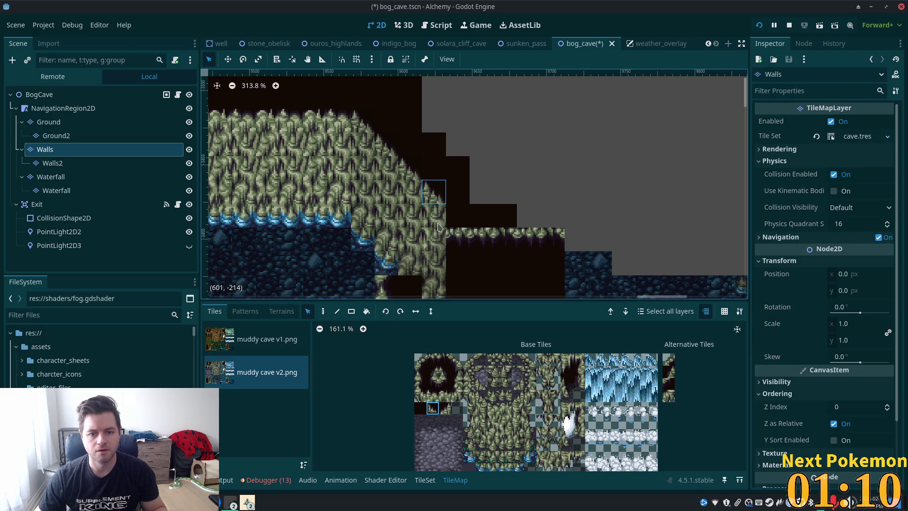
pyautogui.click(323, 311)
pyautogui.click(458, 216)
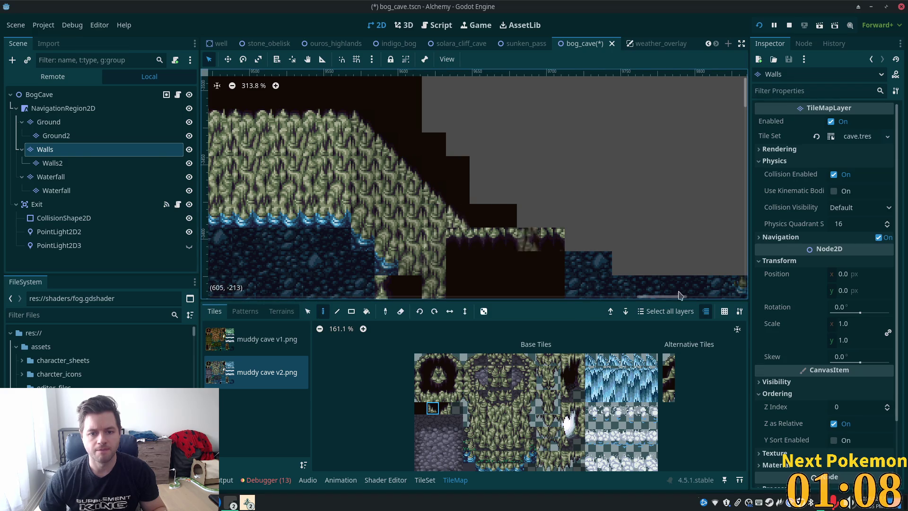
pyautogui.scroll(-2, 473, 213)
pyautogui.click(40, 94)
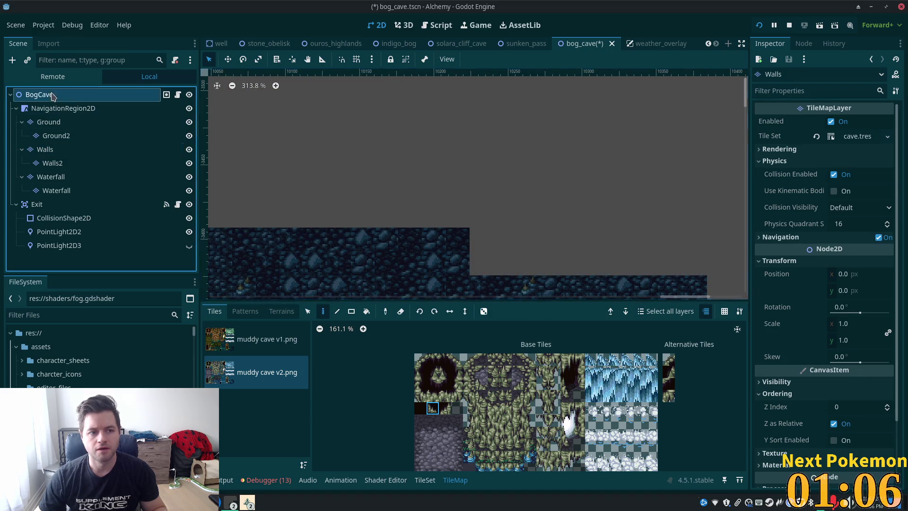
pyautogui.scroll(-5, 533, 268)
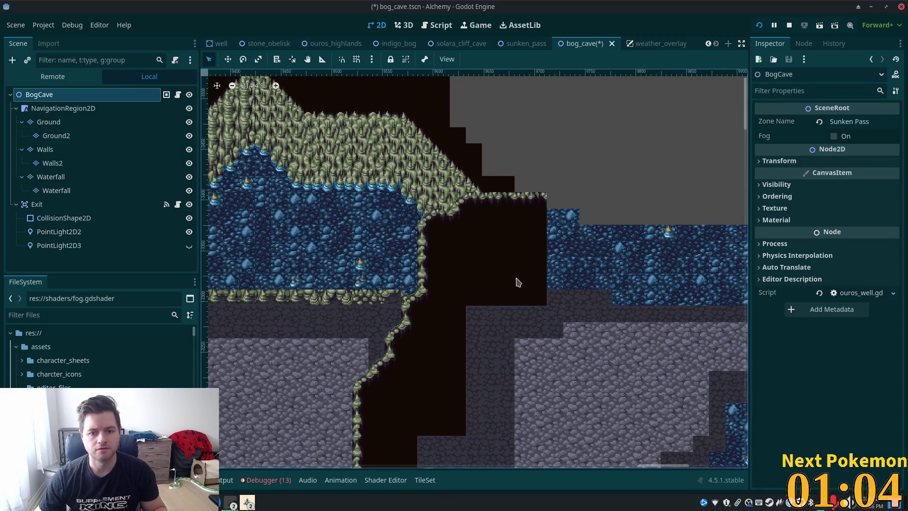
pyautogui.moveTo(520, 278); pyautogui.dragTo(589, 246)
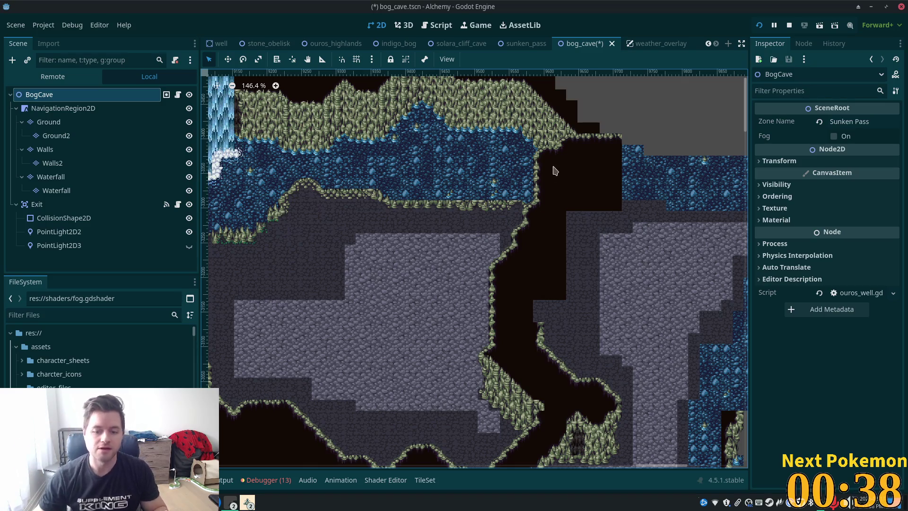
pyautogui.scroll(4, 424, 387)
pyautogui.moveTo(428, 324); pyautogui.dragTo(558, 207)
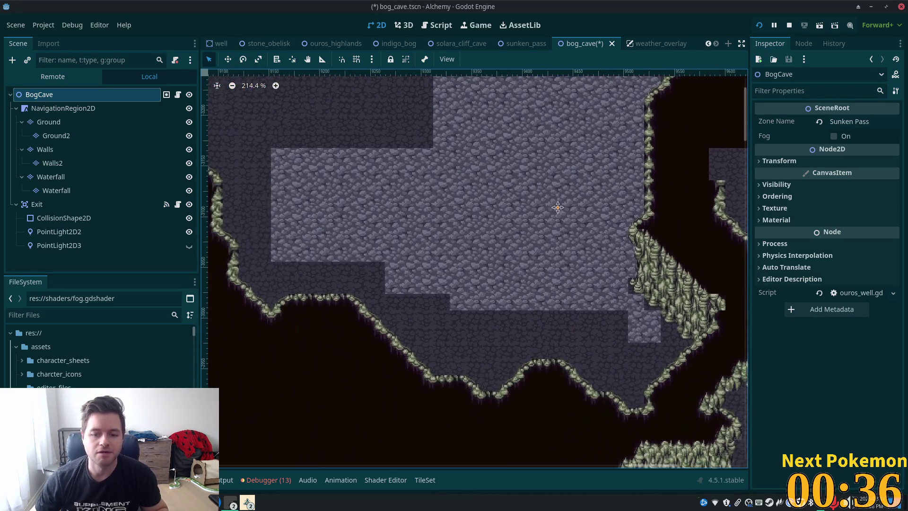
pyautogui.hscroll(3, 559, 241)
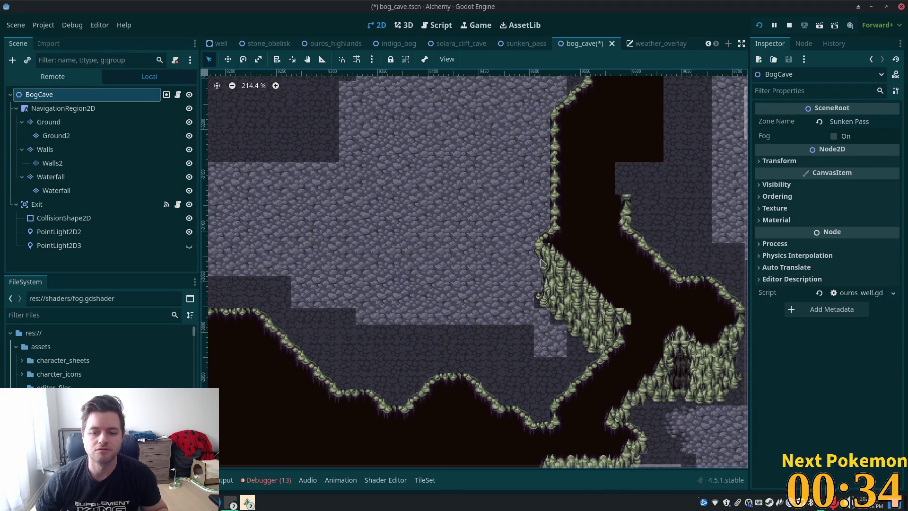
pyautogui.scroll(-9, 513, 302)
pyautogui.hscroll(-3, 473, 284)
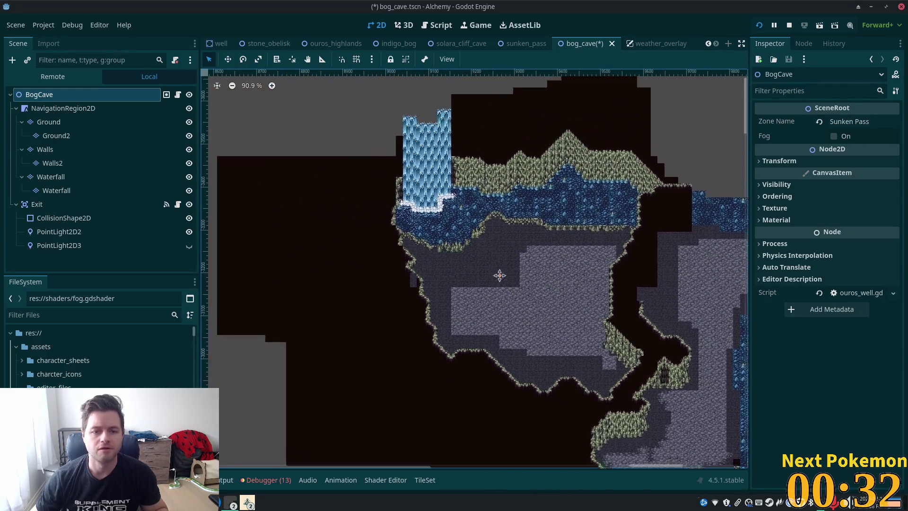
pyautogui.scroll(9, 461, 268)
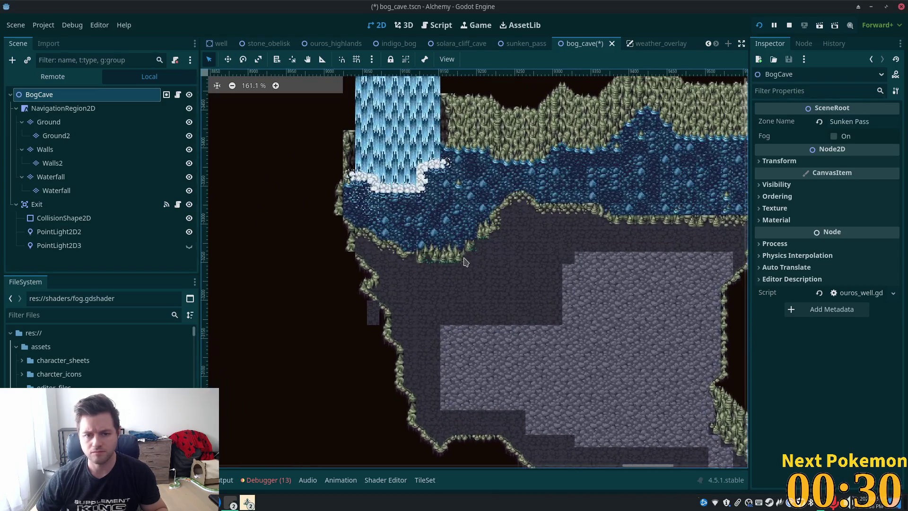
pyautogui.scroll(2, 503, 283)
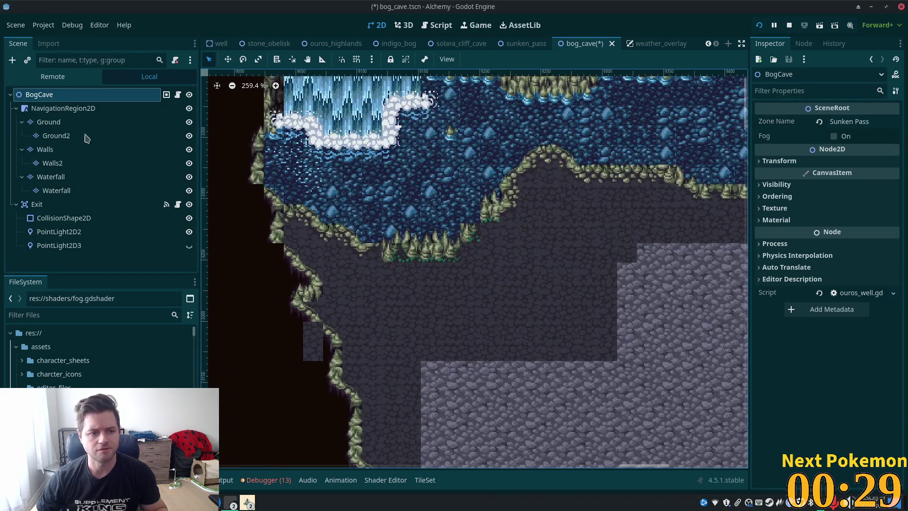
pyautogui.click(43, 124)
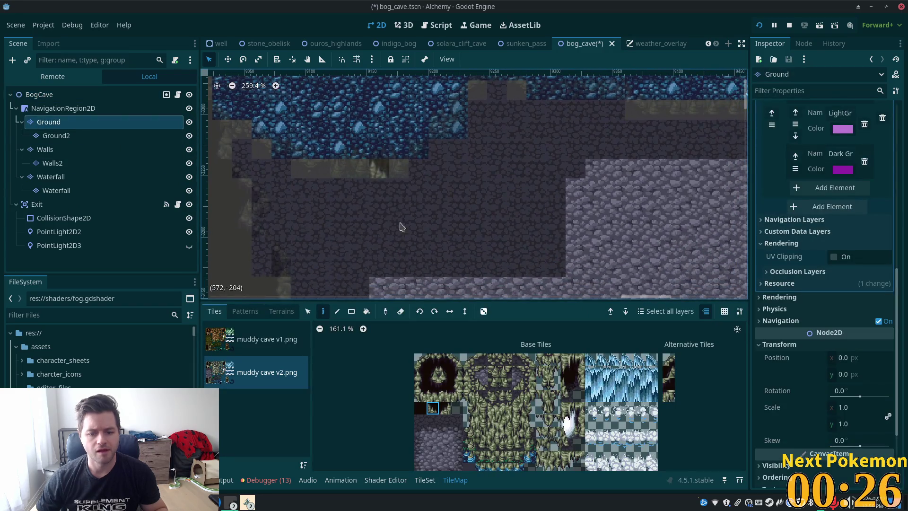
# Paint a trail of green vine tiles down the cave floor on the Ground layer.
pyautogui.scroll(4, 449, 416)
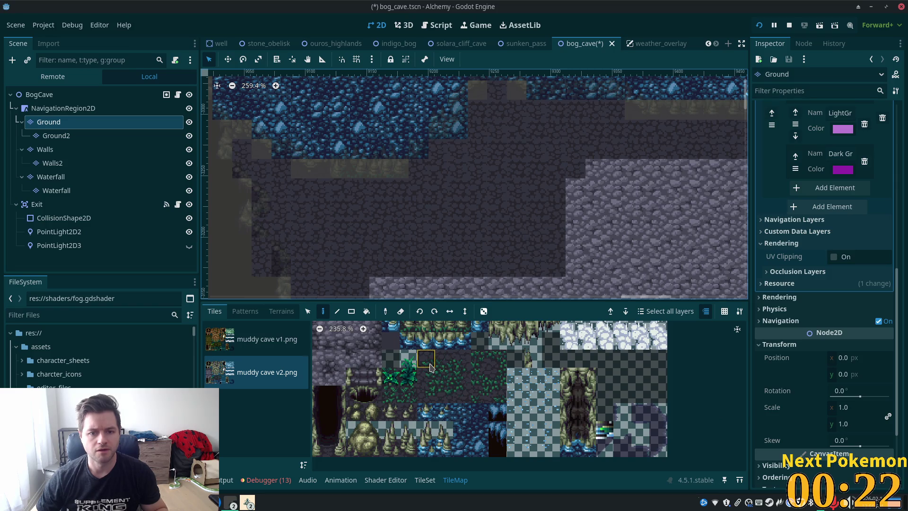
pyautogui.click(480, 364)
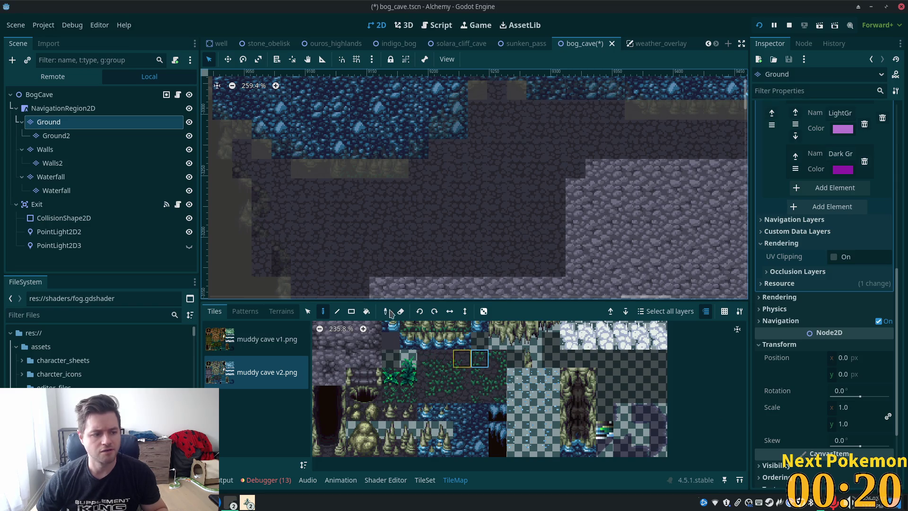
pyautogui.scroll(2, 351, 205)
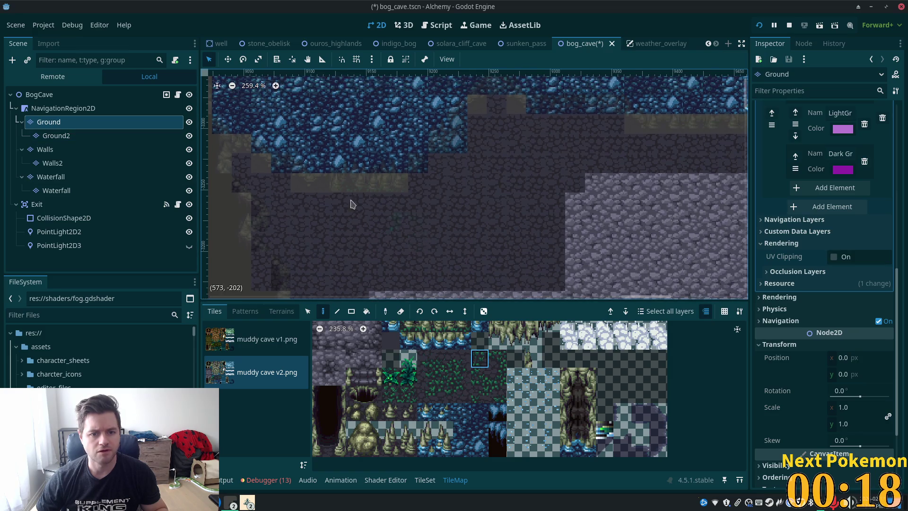
pyautogui.click(495, 350)
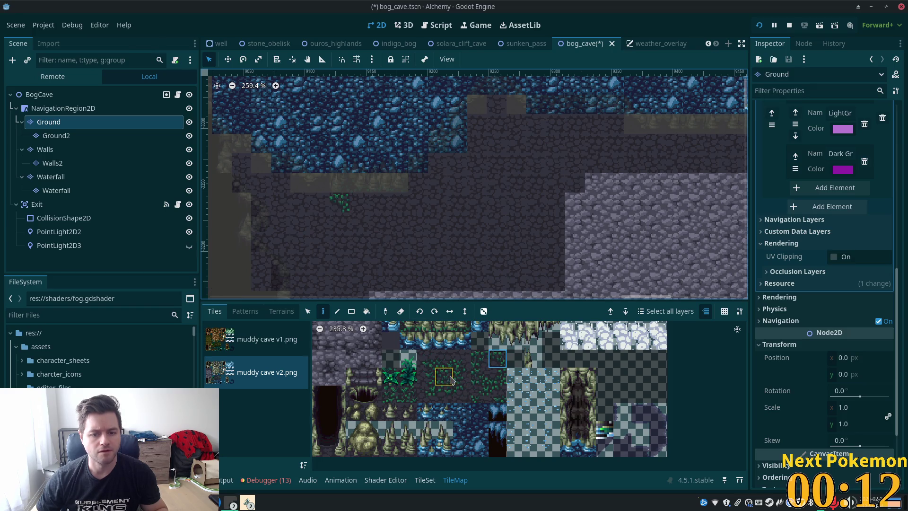
pyautogui.moveTo(351, 230); pyautogui.dragTo(367, 298)
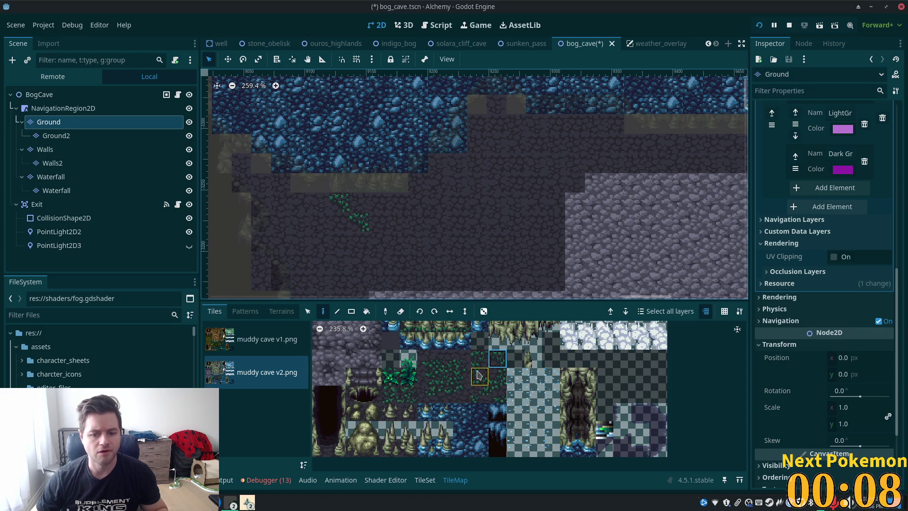
# Extend the vine trail one tile further down the lower floor with another vine tile.
pyautogui.click(497, 375)
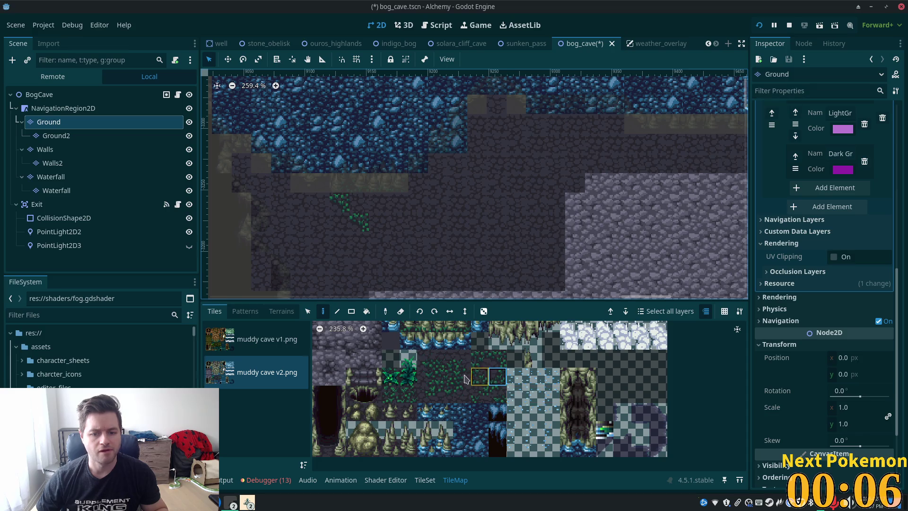
pyautogui.moveTo(428, 362); pyautogui.dragTo(428, 378)
pyautogui.click(425, 377)
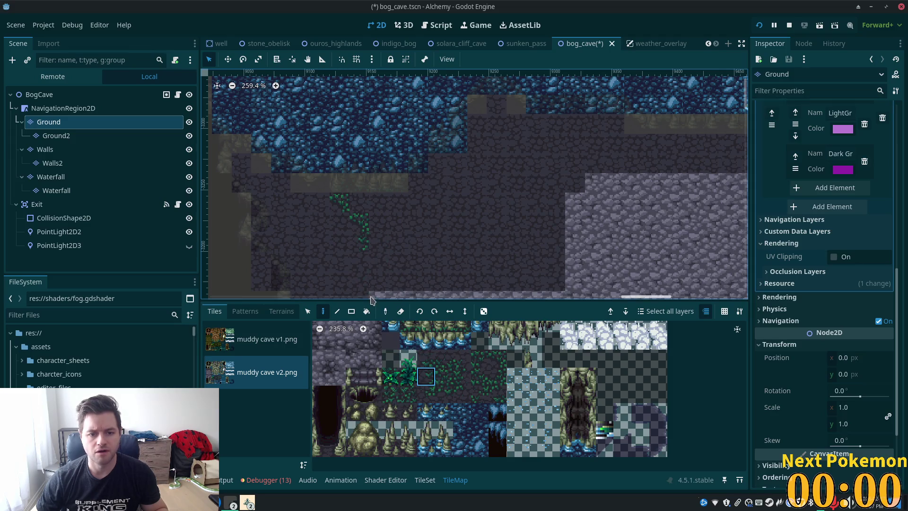
pyautogui.moveTo(384, 279)
pyautogui.mouseDown()
pyautogui.moveTo(361, 203)
pyautogui.moveTo(318, 205)
pyautogui.mouseUp()
pyautogui.scroll(-3, 541, 445)
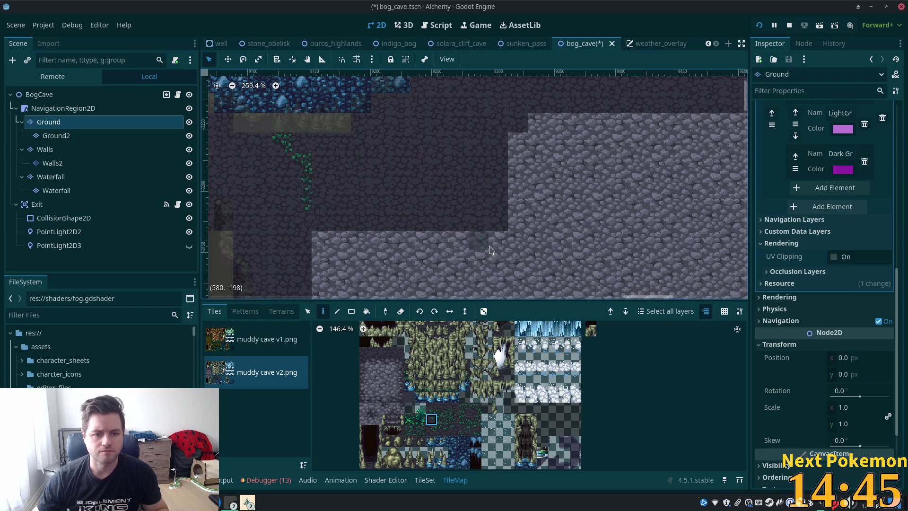
pyautogui.click(430, 432)
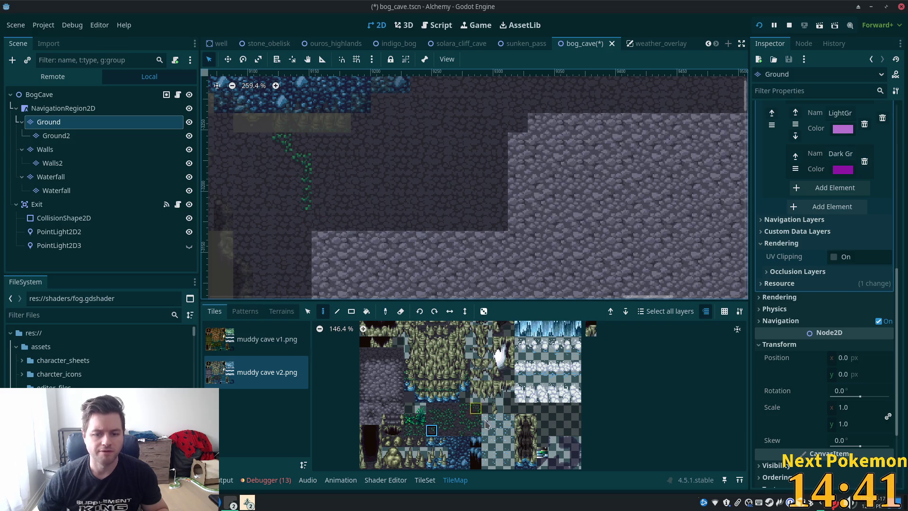
pyautogui.click(308, 217)
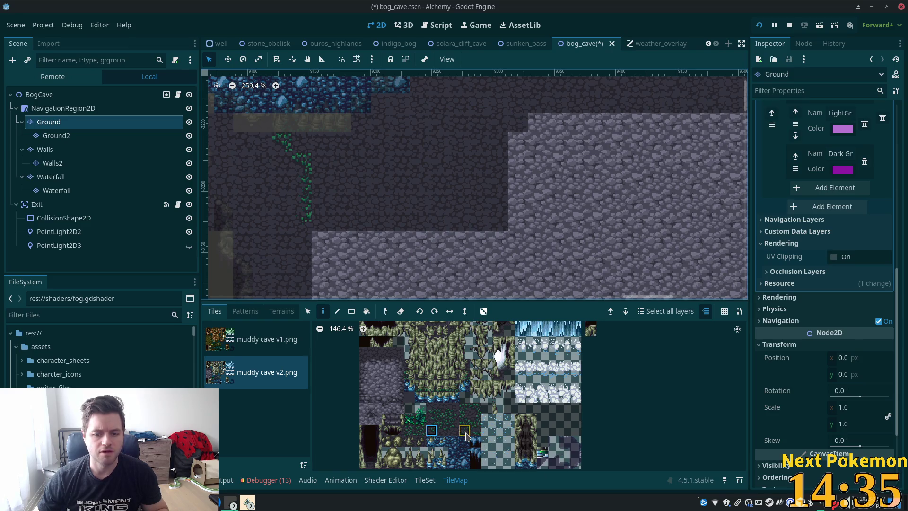
# Open the TileSet editor showing the muddy cave v2.png atlas.
pyautogui.scroll(3, 471, 437)
pyautogui.scroll(2, 468, 437)
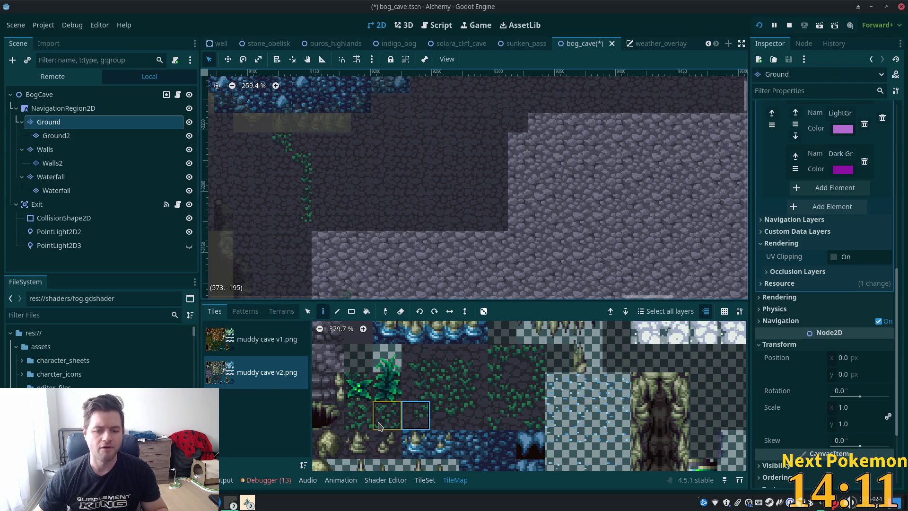
pyautogui.click(417, 481)
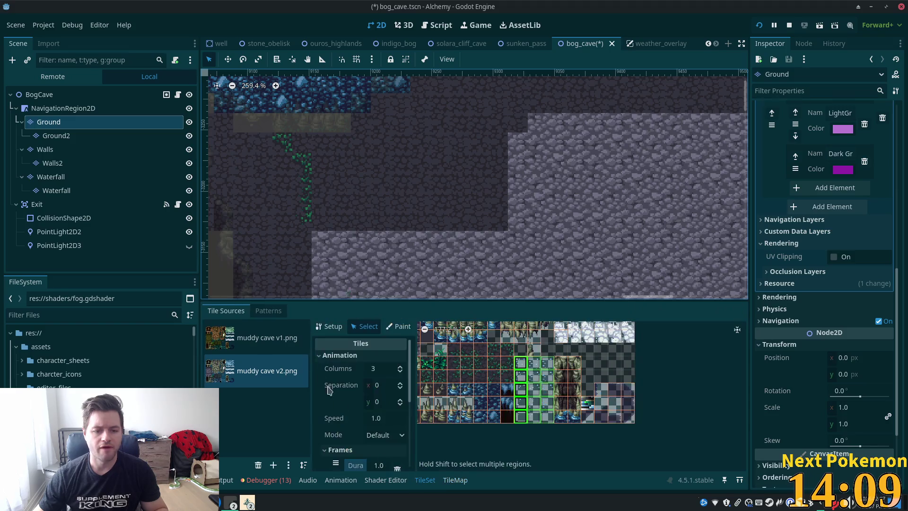
# Zoom into the atlas, select the green grass tile, and bring Terrain Sets into view.
pyautogui.scroll(5, 465, 368)
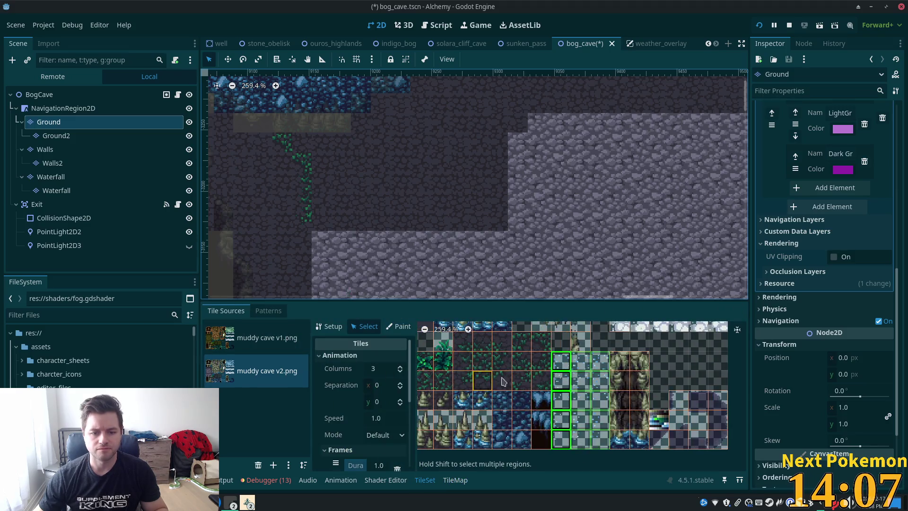
pyautogui.scroll(2, 539, 376)
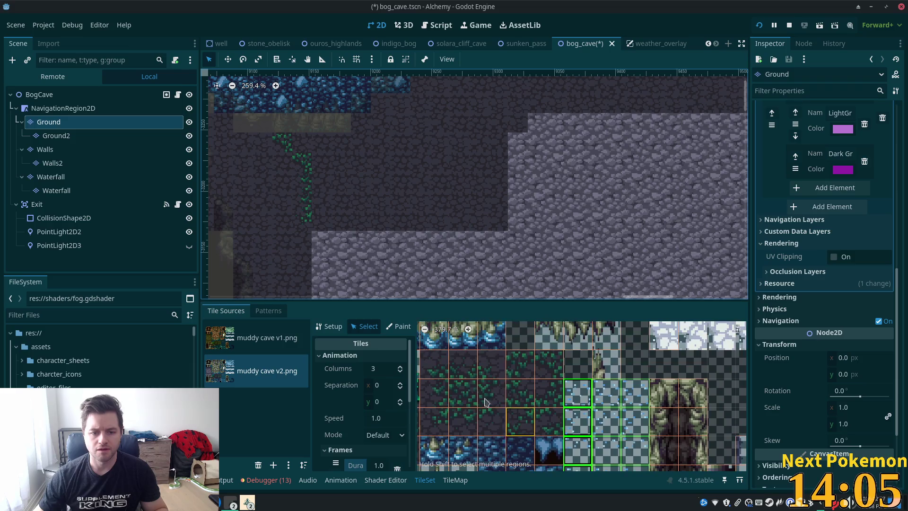
pyautogui.hscroll(-3, 473, 396)
pyautogui.scroll(-1, 473, 396)
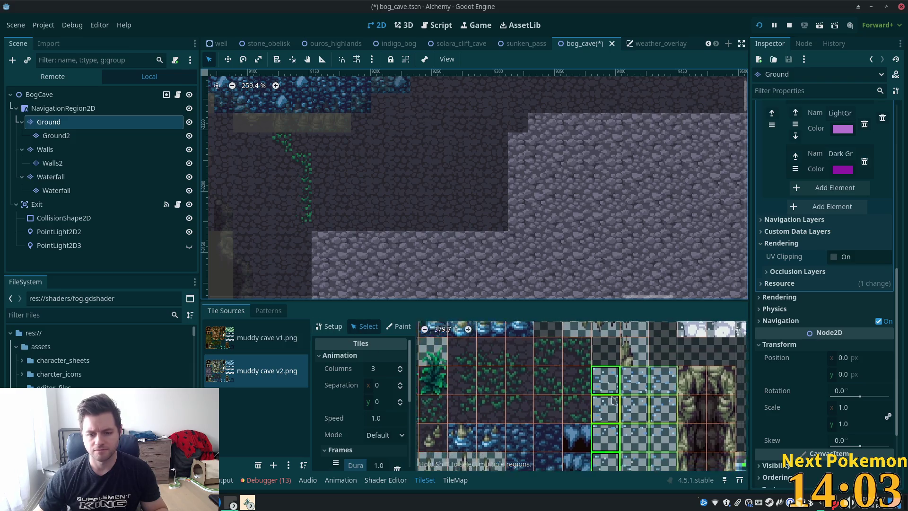
pyautogui.click(467, 398)
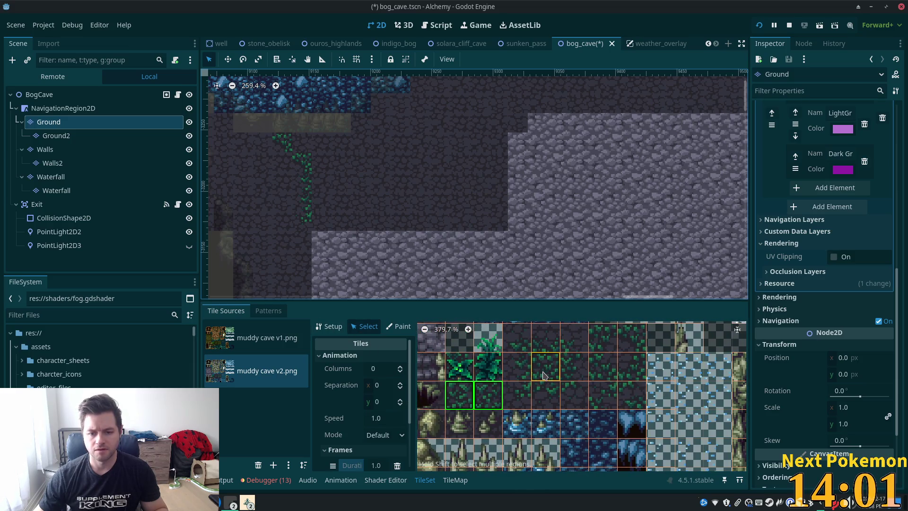
pyautogui.scroll(3, 859, 184)
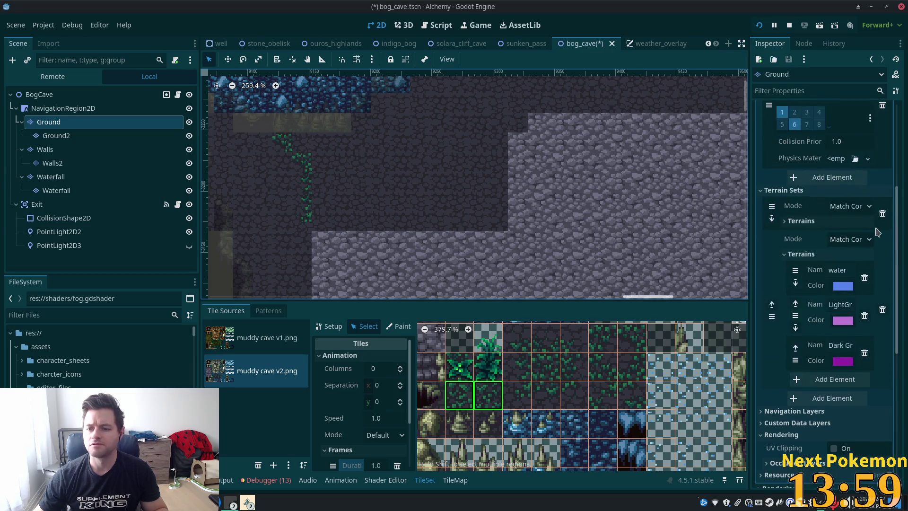
# Add a fourth terrain after water, LightGr and Dark Gr, named 'Cave Grass'.
pyautogui.click(844, 285)
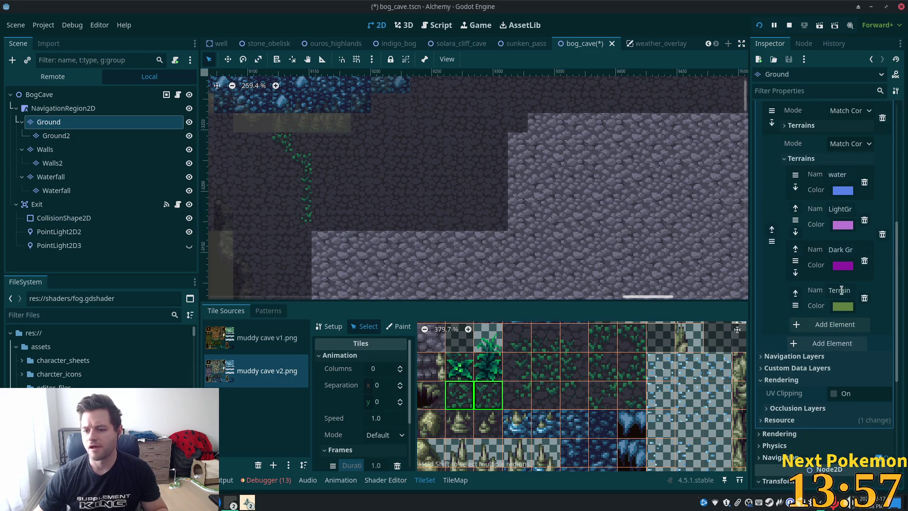
pyautogui.doubleClick(846, 288)
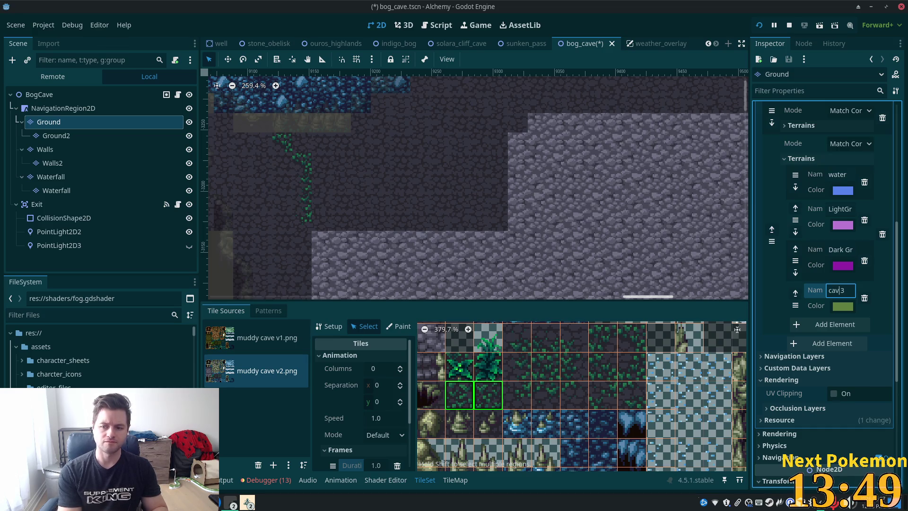
pyautogui.write('e ')
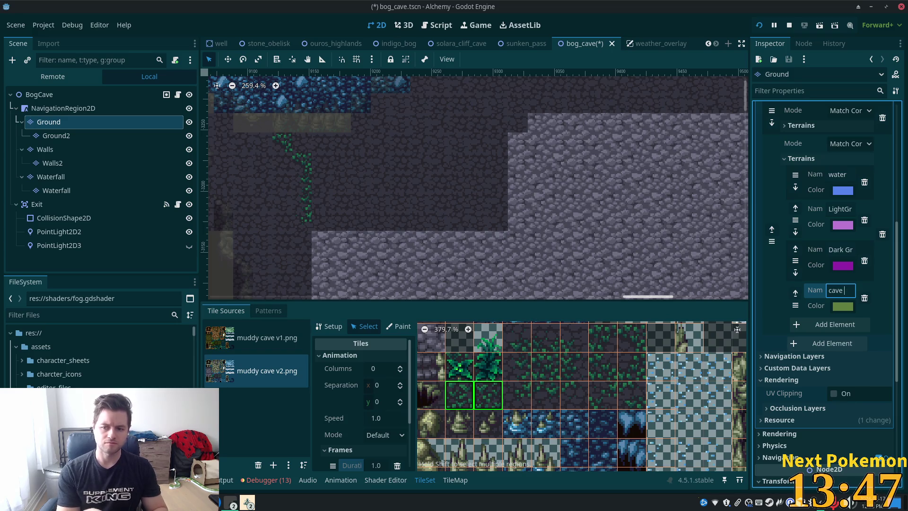
pyautogui.write('grass')
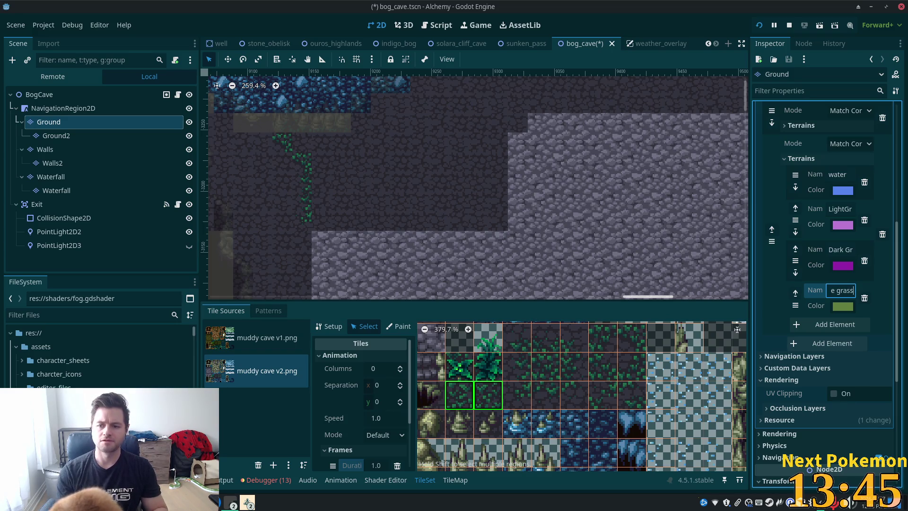
pyautogui.press('Home')
pyautogui.press('Delete')
pyautogui.write('C')
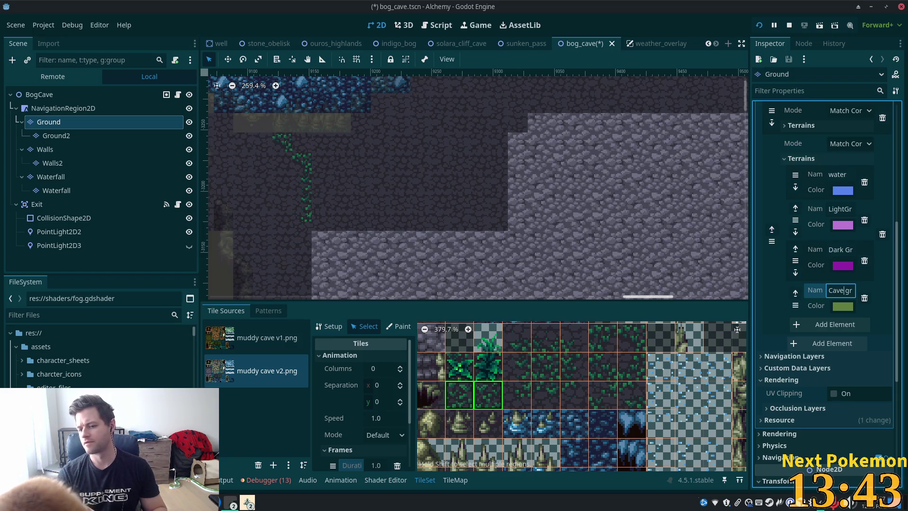
pyautogui.press('Right')
pyautogui.press('Right')
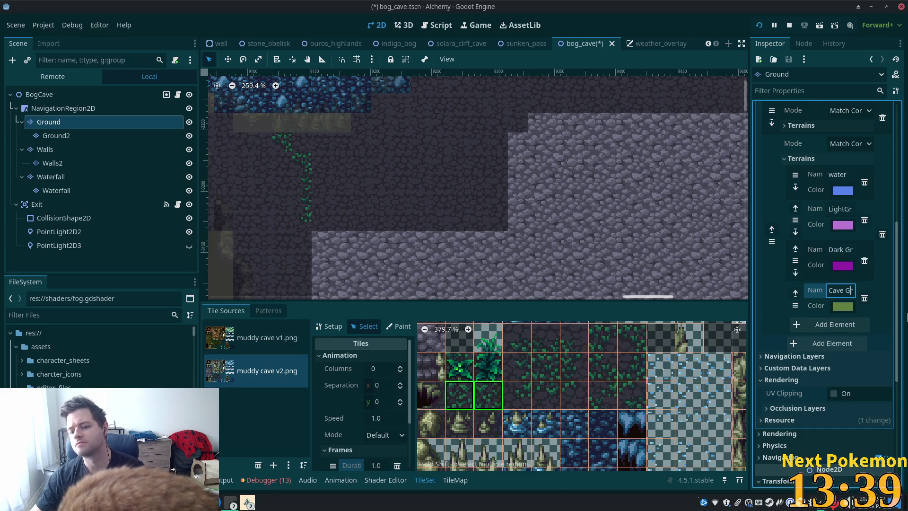
pyautogui.press('Return')
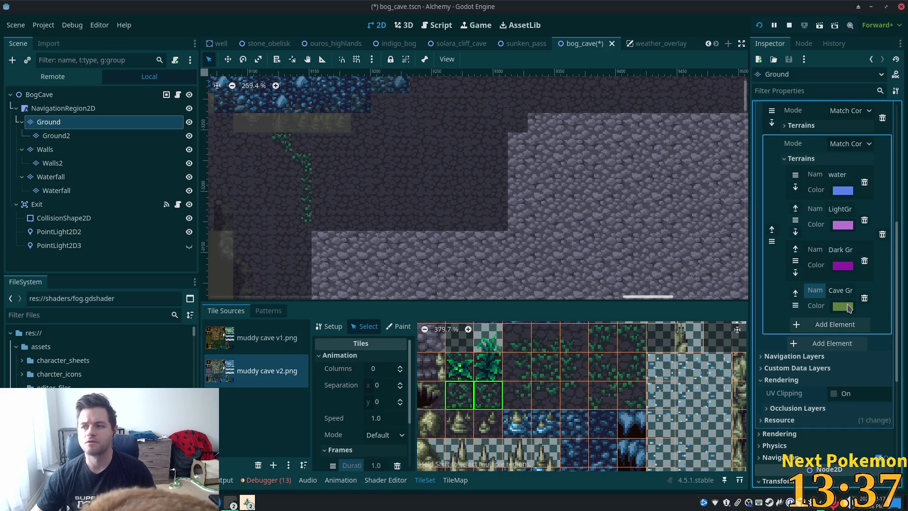
pyautogui.moveTo(849, 308)
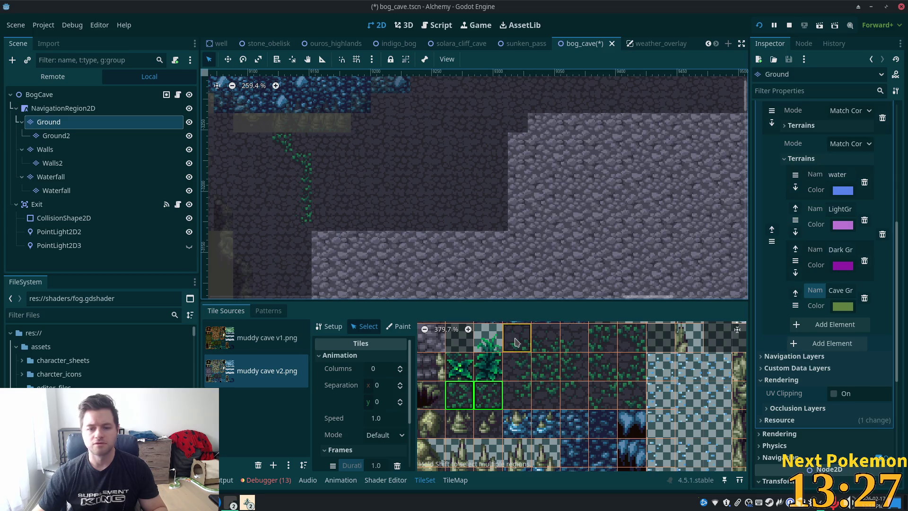
# Set the TileSet Paint mode to paint Terrains with Terrain Set 1 and Cave Grass.
pyautogui.click(422, 483)
pyautogui.click(425, 483)
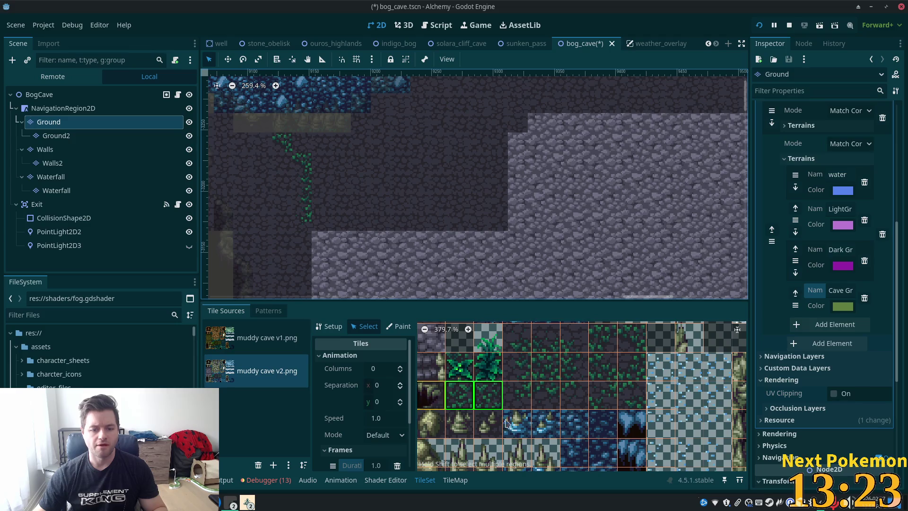
pyautogui.click(544, 368)
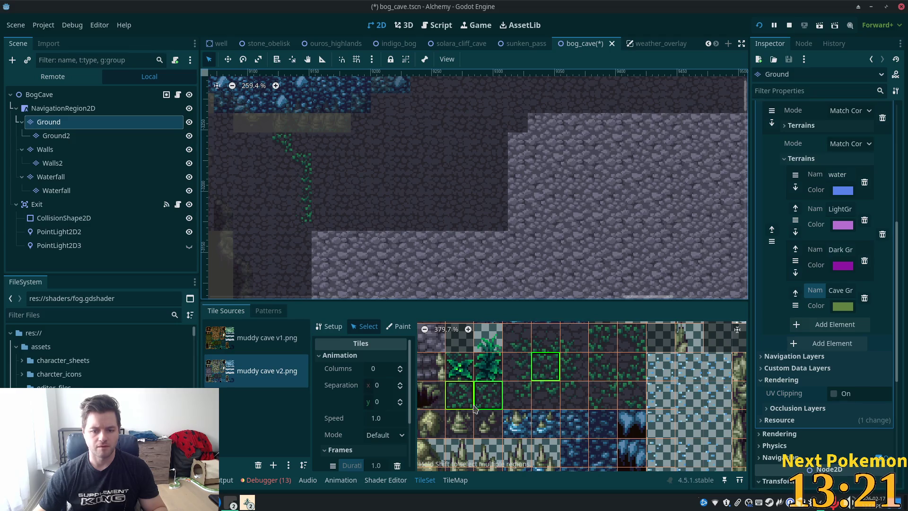
pyautogui.click(400, 326)
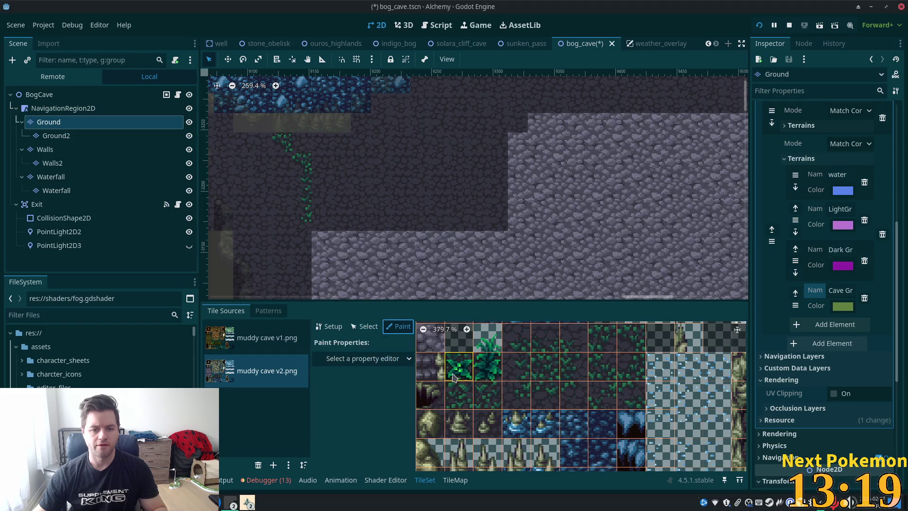
pyautogui.click(376, 356)
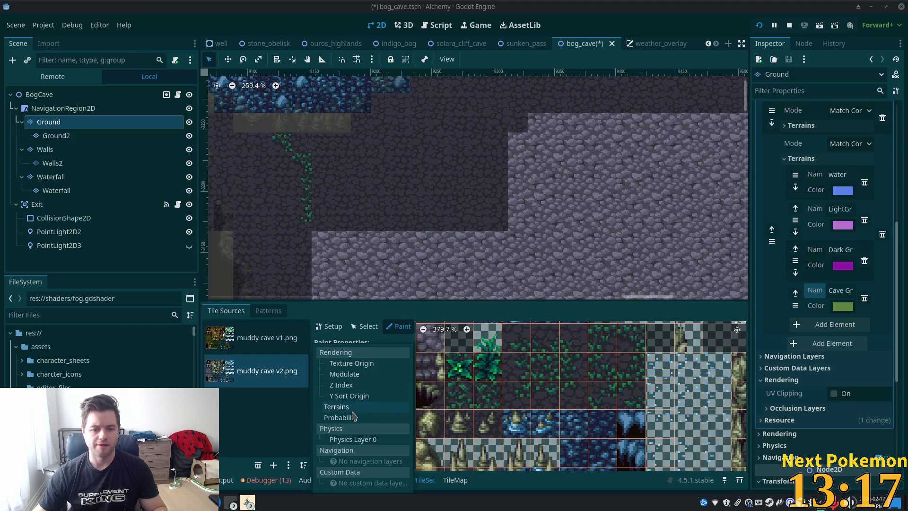
pyautogui.click(353, 410)
pyautogui.click(388, 396)
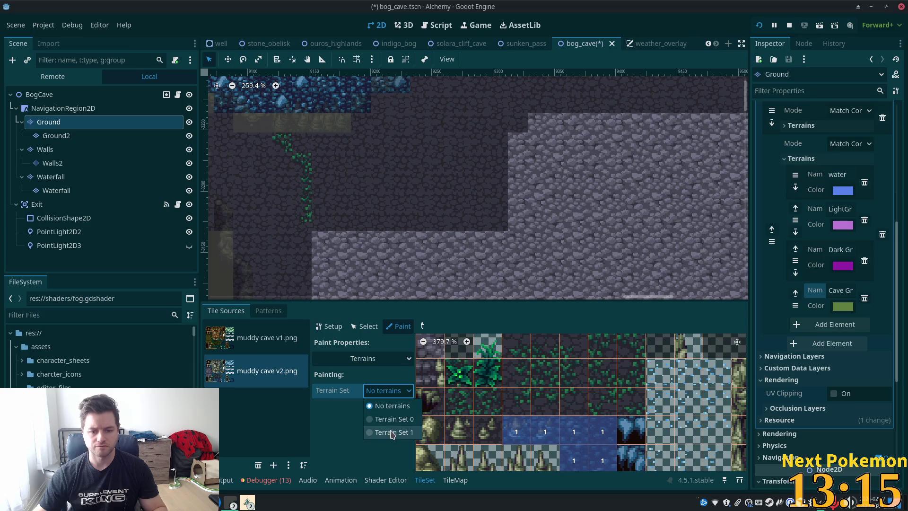
pyautogui.click(392, 428)
pyautogui.click(367, 409)
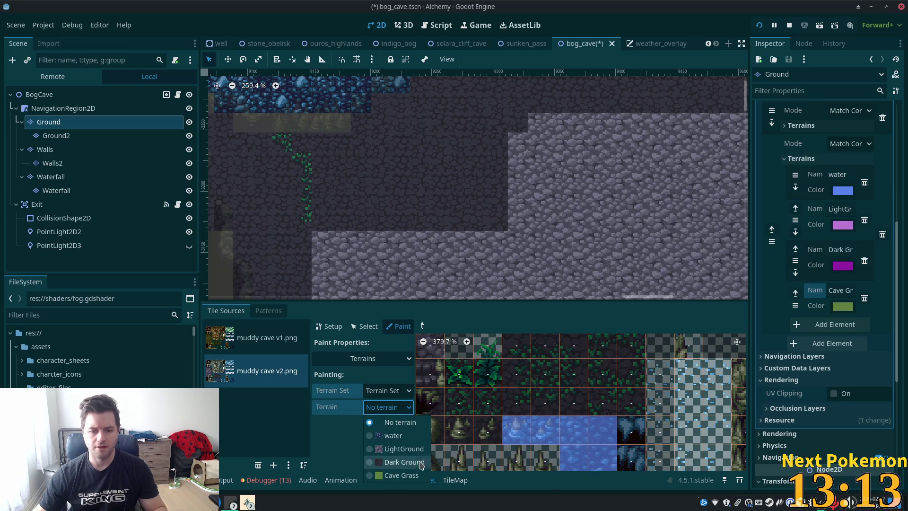
pyautogui.click(407, 475)
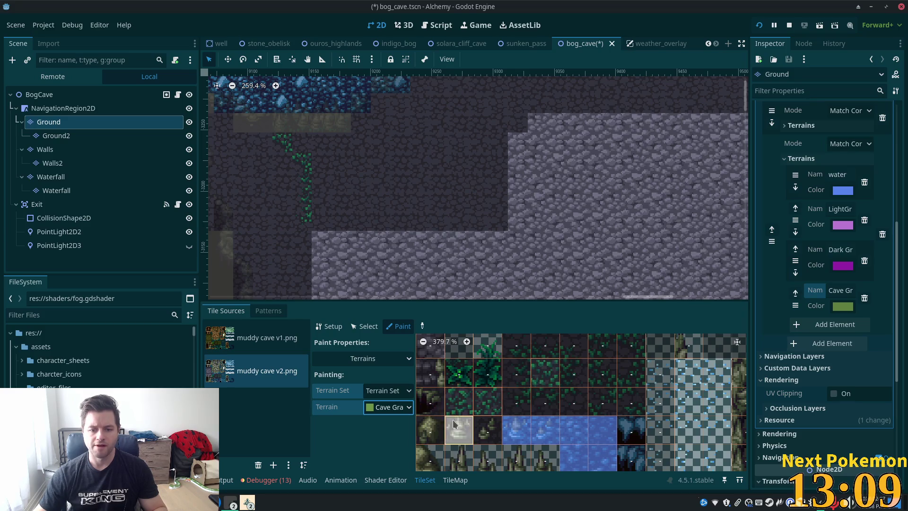
# Mark the top, edge and centre bits of several grass tiles as Cave Grass.
pyautogui.click(455, 392)
pyautogui.click(485, 397)
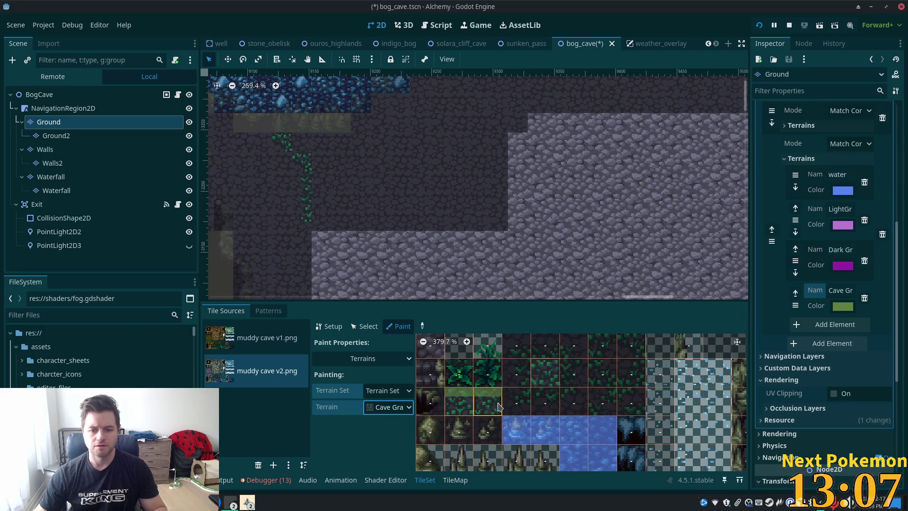
pyautogui.click(469, 413)
pyautogui.click(488, 407)
pyautogui.click(535, 374)
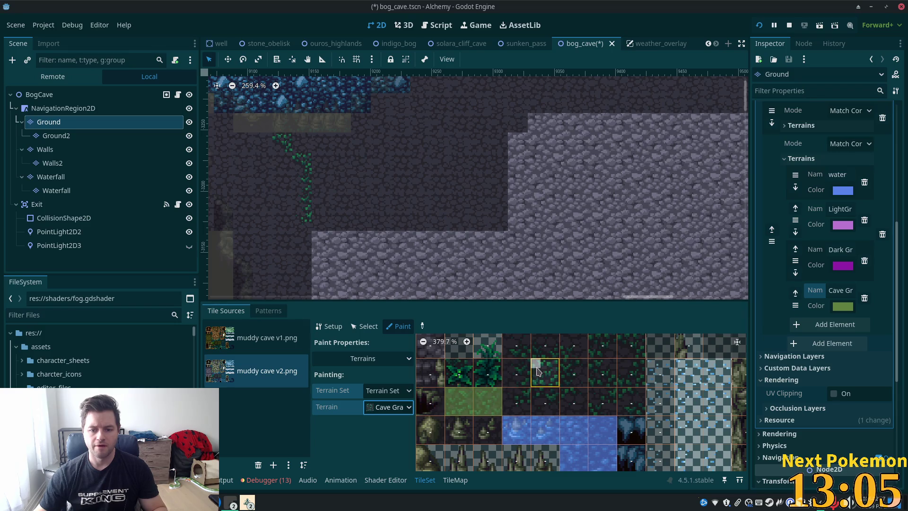
pyautogui.click(555, 381)
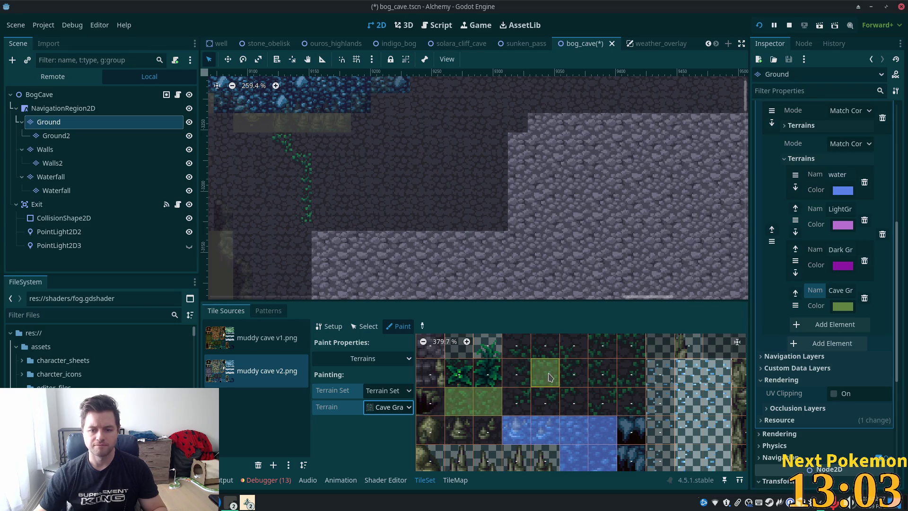
pyautogui.scroll(-3, 550, 377)
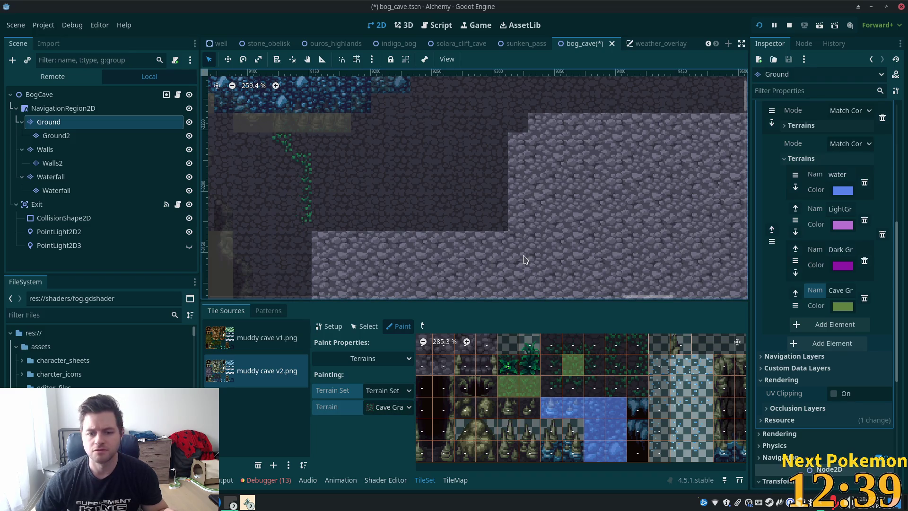
# Mark the leafy tile's corner bit as Cave Grass.
pyautogui.scroll(4, 397, 217)
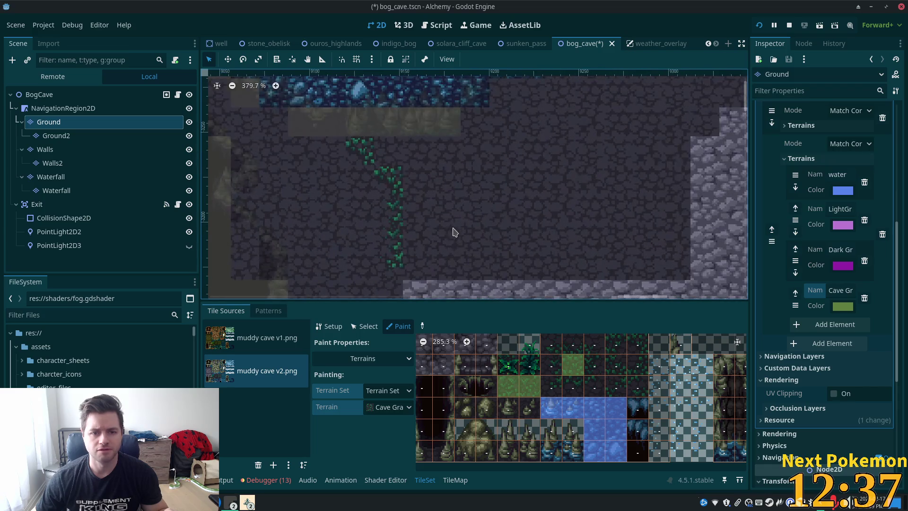
pyautogui.hscroll(3, 519, 267)
pyautogui.scroll(-2, 519, 268)
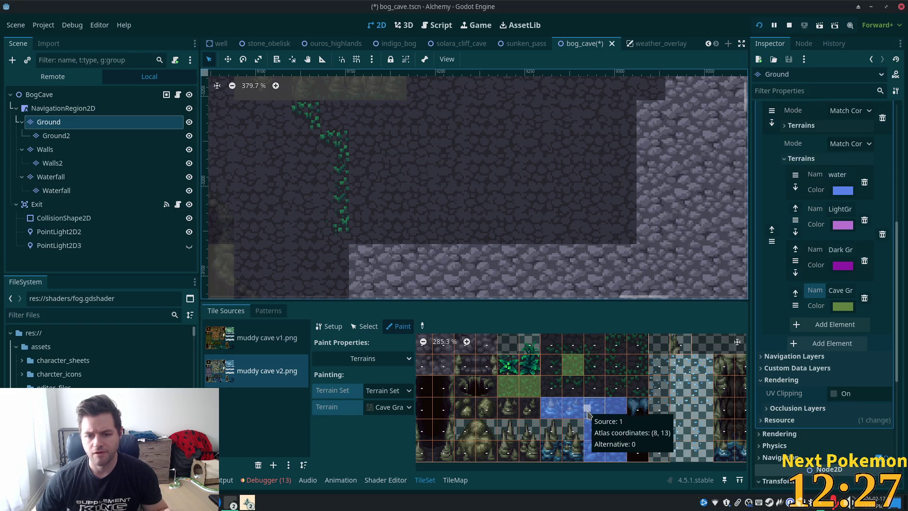
pyautogui.scroll(5, 568, 407)
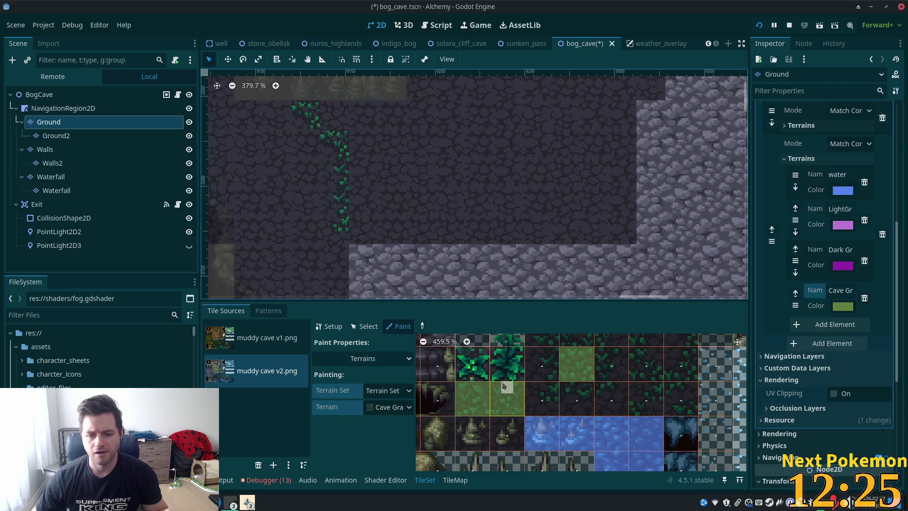
pyautogui.click(483, 362)
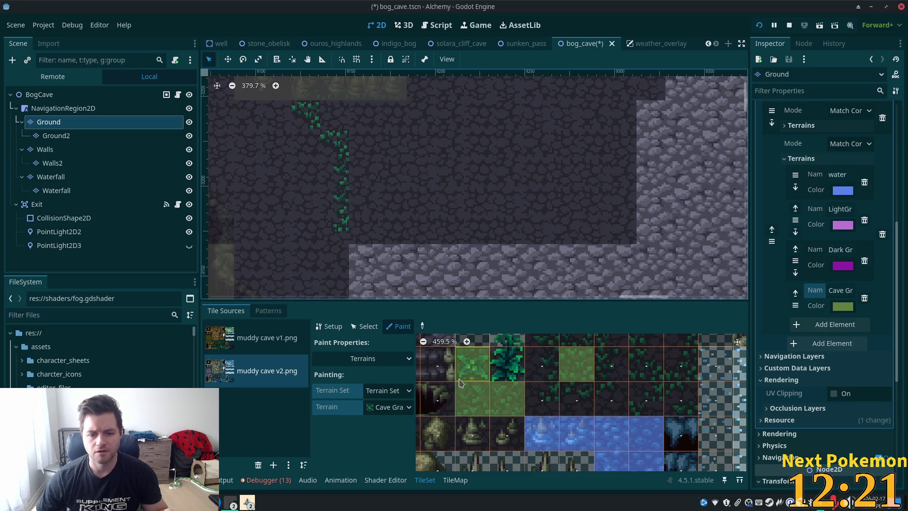
# Bring the lower-middle atlas tiles into view and select the tile at (4, 11).
pyautogui.scroll(-3, 613, 386)
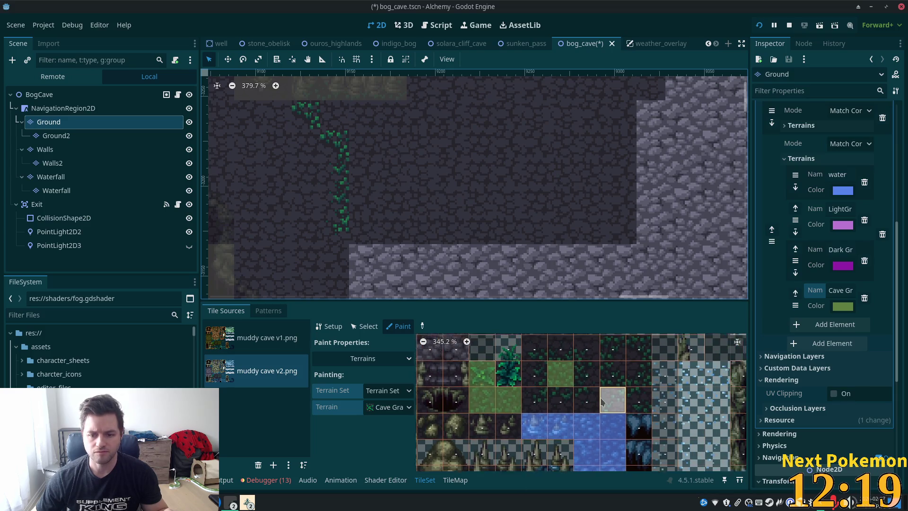
pyautogui.hscroll(-2, 601, 401)
pyautogui.scroll(1, 601, 401)
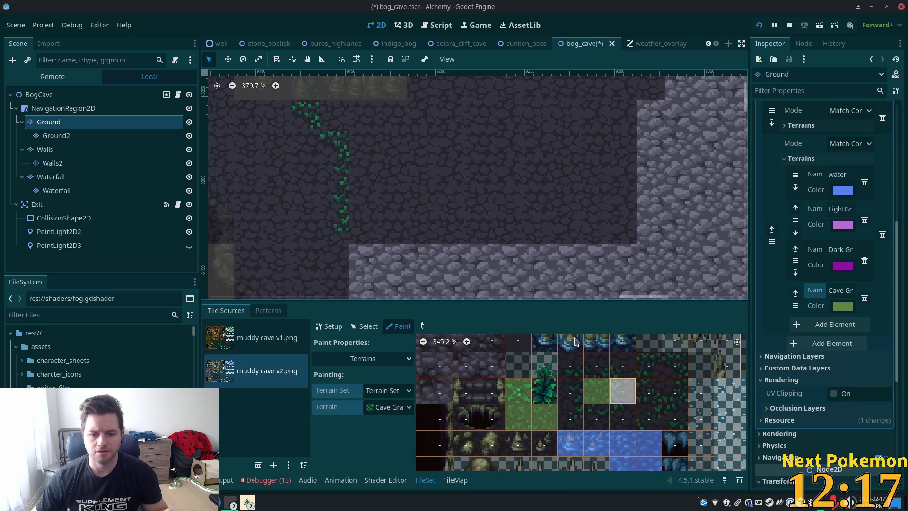
pyautogui.scroll(-6, 570, 390)
pyautogui.moveTo(650, 401)
pyautogui.mouseDown()
pyautogui.moveTo(590, 369)
pyautogui.moveTo(647, 445)
pyautogui.moveTo(630, 441)
pyautogui.moveTo(657, 436)
pyautogui.mouseUp()
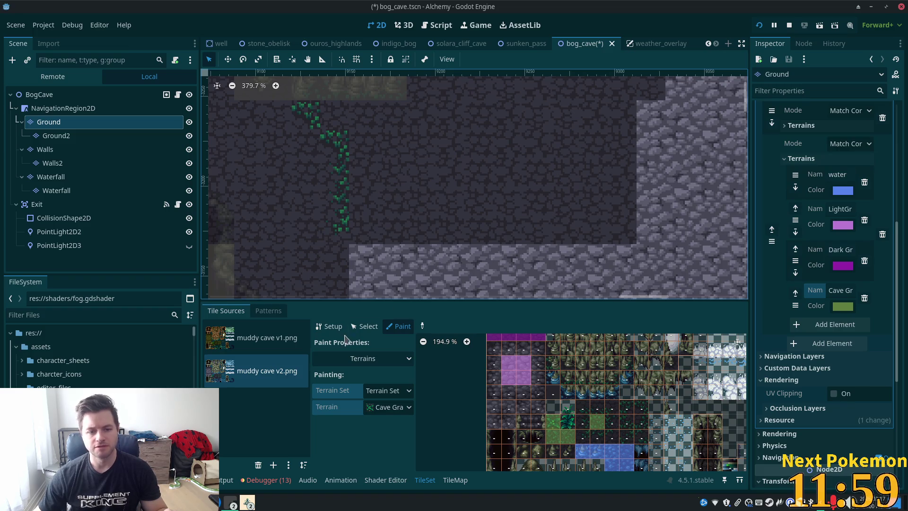
pyautogui.click(362, 326)
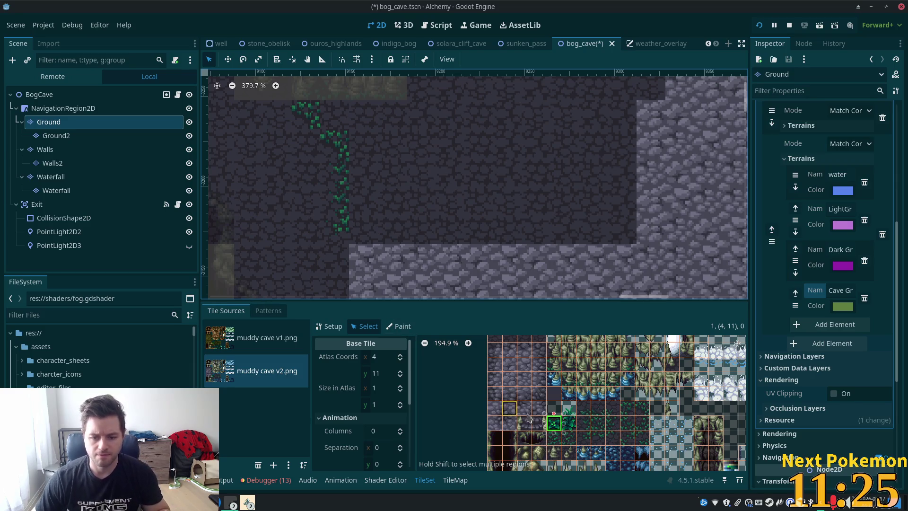
# Set tile (4, 11)'s Miscellaneous probability from 1.0 to 0.05.
pyautogui.scroll(-2, 373, 386)
pyautogui.scroll(-3, 373, 386)
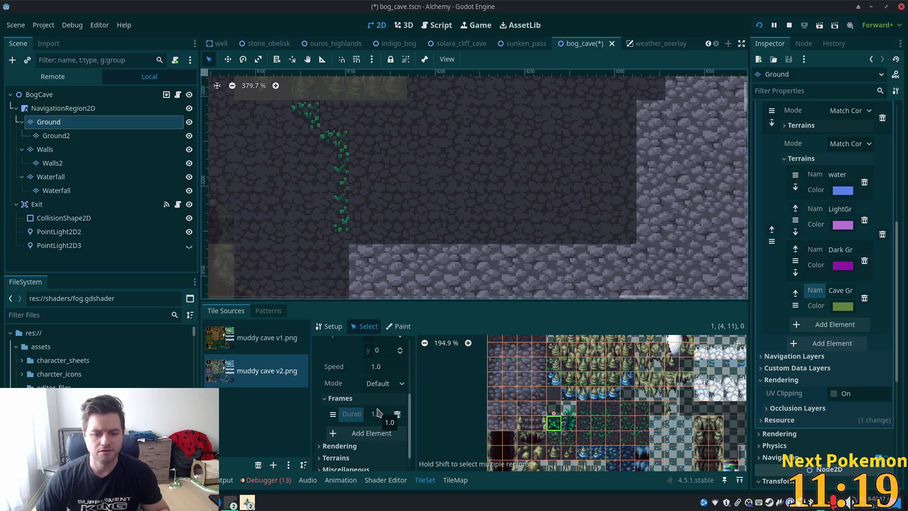
pyautogui.scroll(-1, 371, 415)
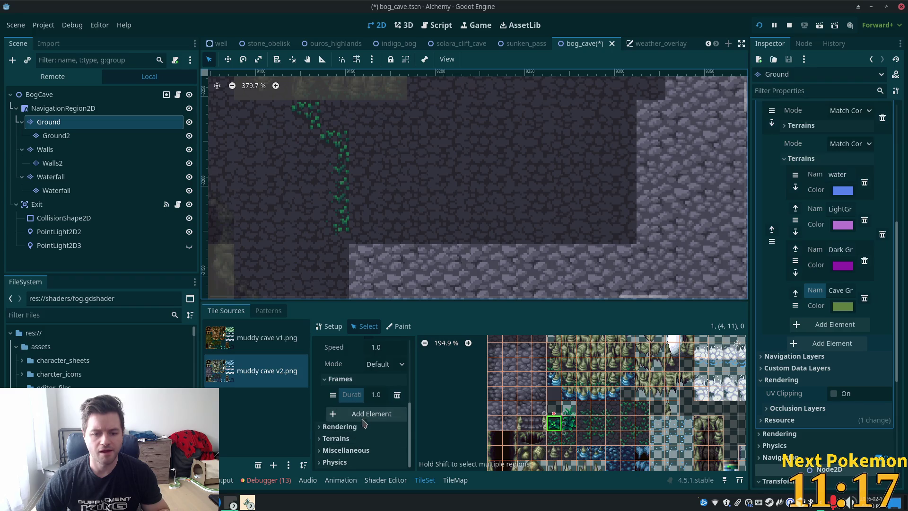
pyautogui.scroll(5, 365, 426)
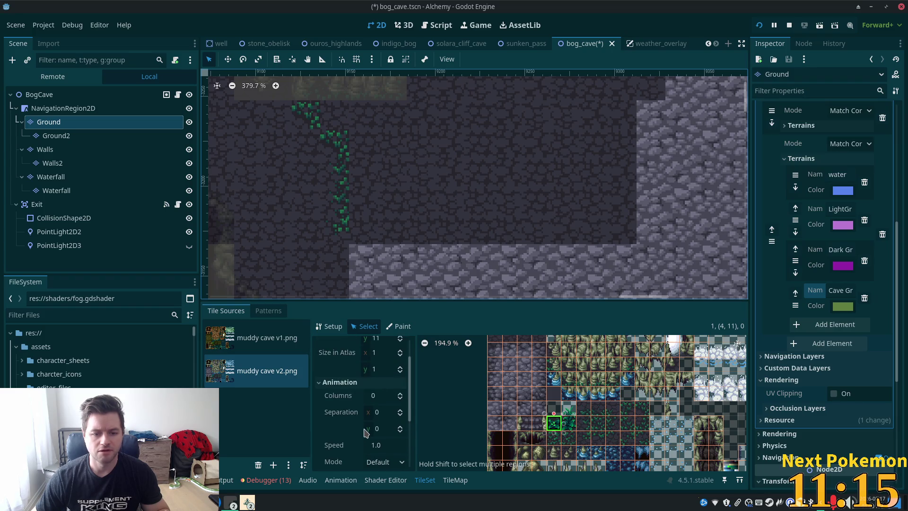
pyautogui.scroll(-4, 368, 434)
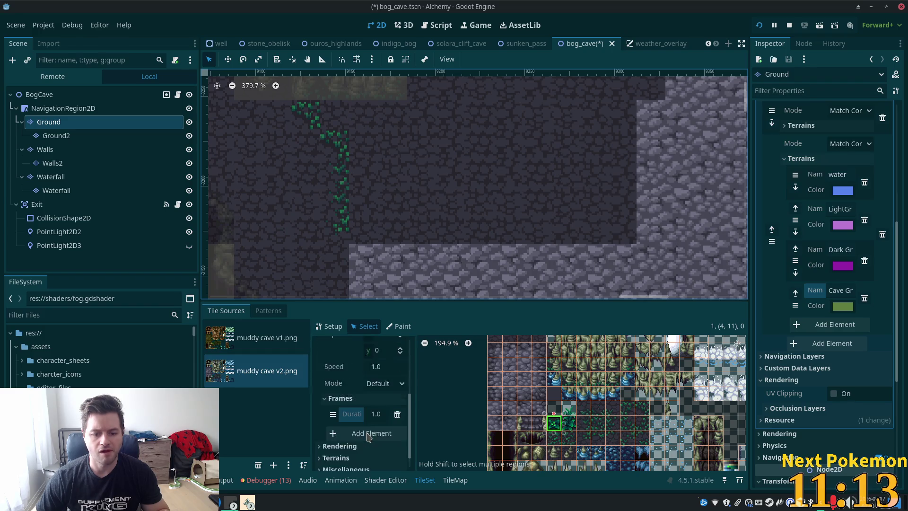
pyautogui.scroll(-1, 368, 435)
pyautogui.click(369, 451)
pyautogui.scroll(-1, 369, 453)
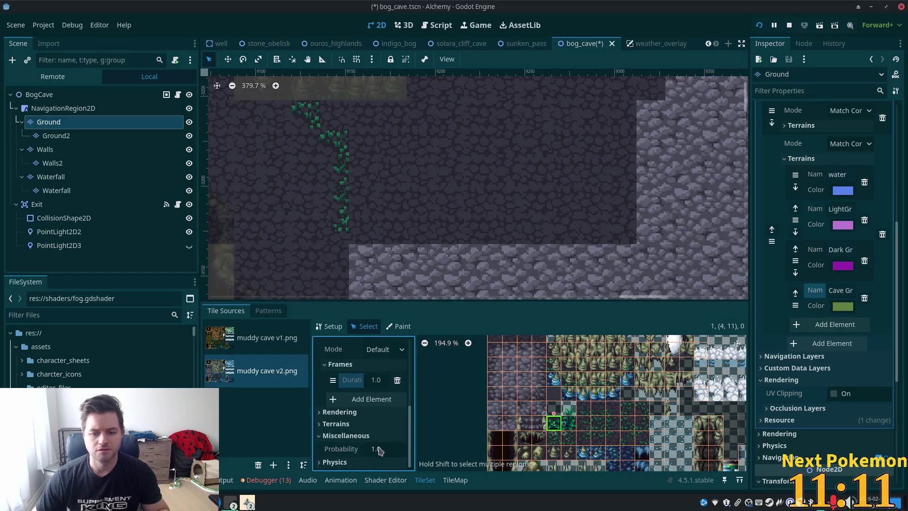
pyautogui.click(379, 451)
pyautogui.write('0.0')
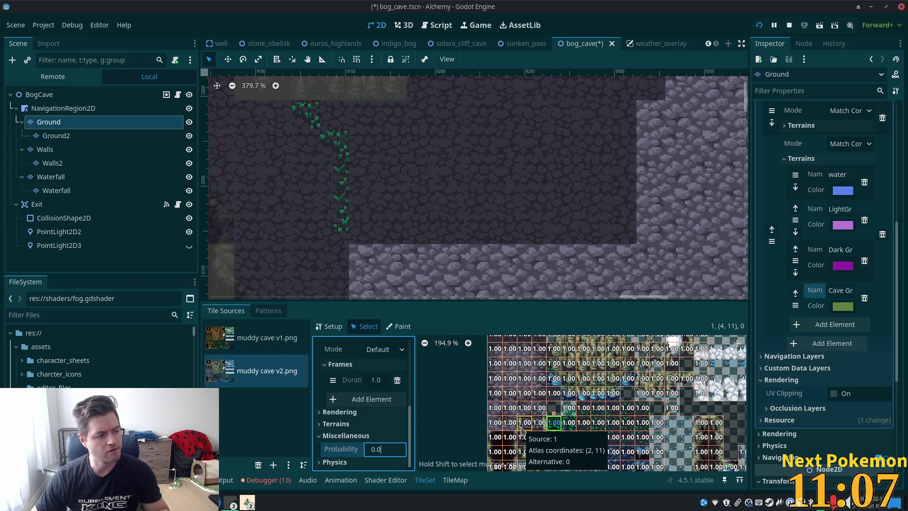
pyautogui.write('5')
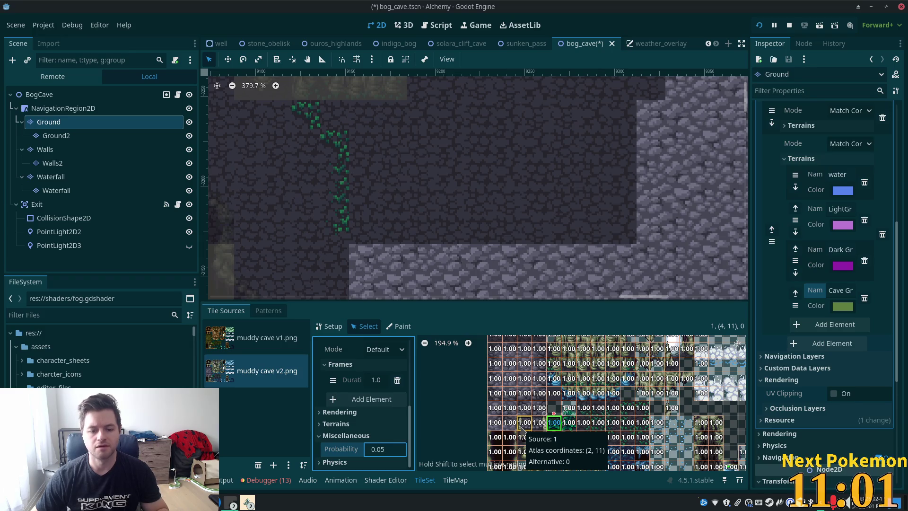
pyautogui.press('Return')
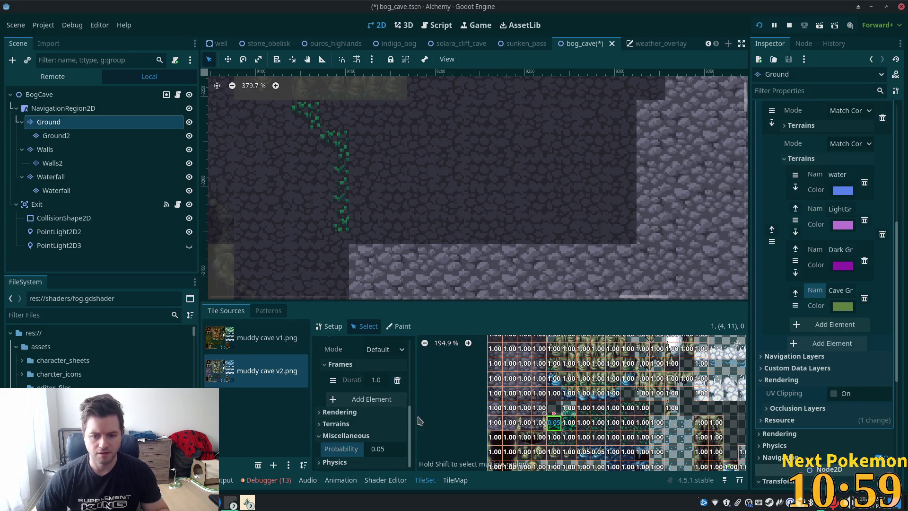
# Pick Cave Grass in the TileMap Terrains list and paint a first strip on the floor.
pyautogui.click(455, 480)
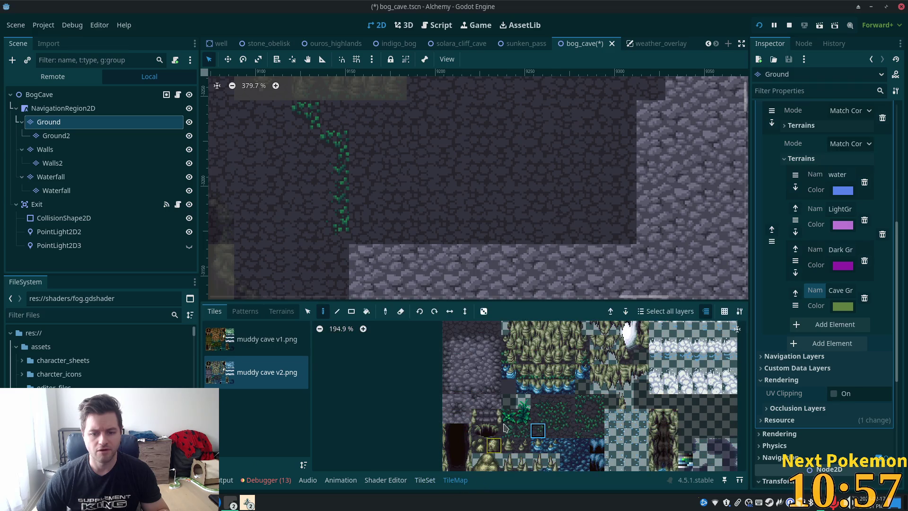
pyautogui.click(281, 311)
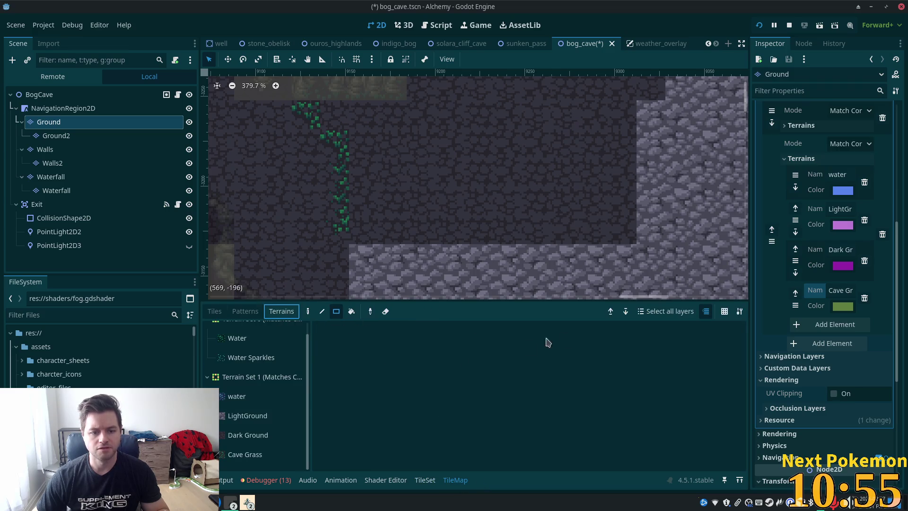
pyautogui.click(251, 454)
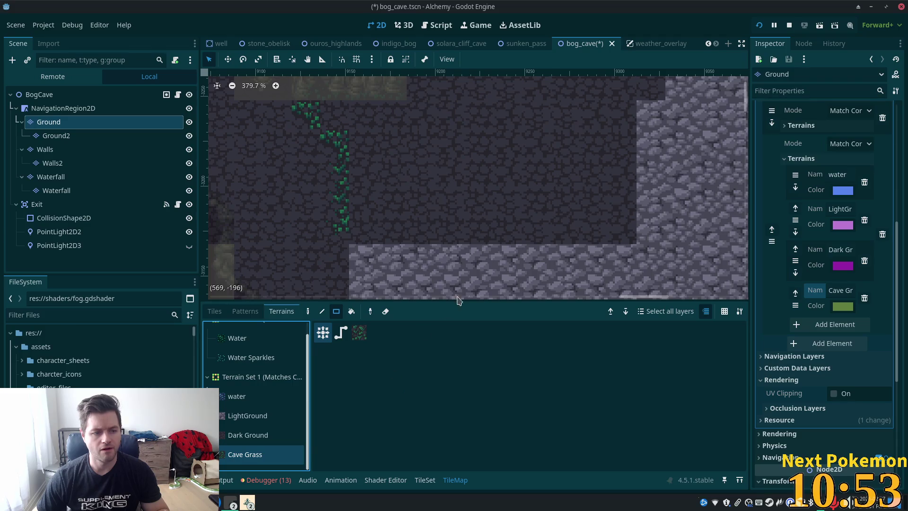
pyautogui.scroll(-2, 457, 293)
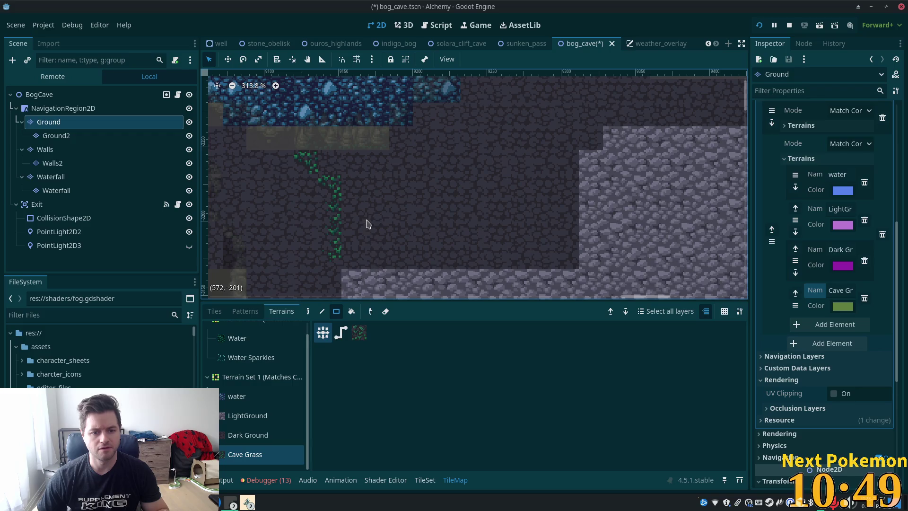
pyautogui.moveTo(335, 165)
pyautogui.mouseDown()
pyautogui.moveTo(378, 167)
pyautogui.moveTo(452, 236)
pyautogui.mouseUp()
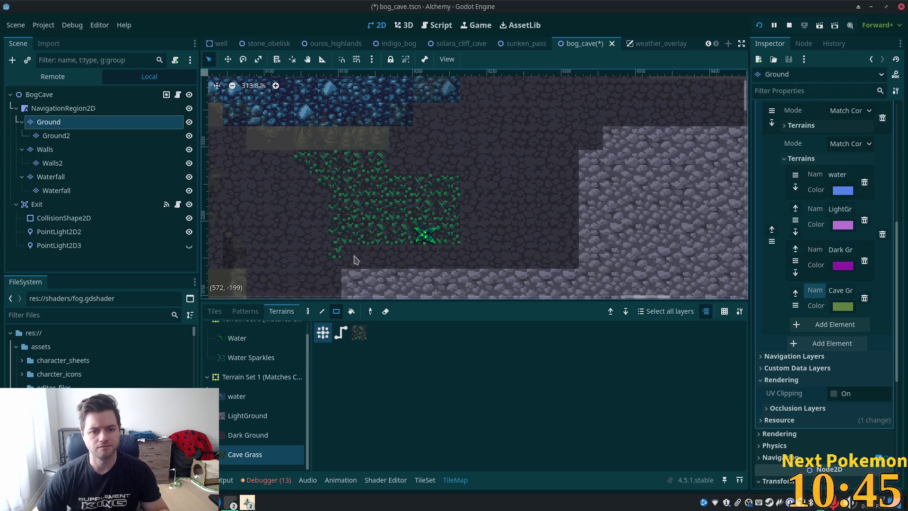
# Extend the Cave Grass patch downward and to the right with several rectangle blocks.
pyautogui.scroll(-2, 535, 255)
pyautogui.moveTo(353, 172); pyautogui.dragTo(426, 226)
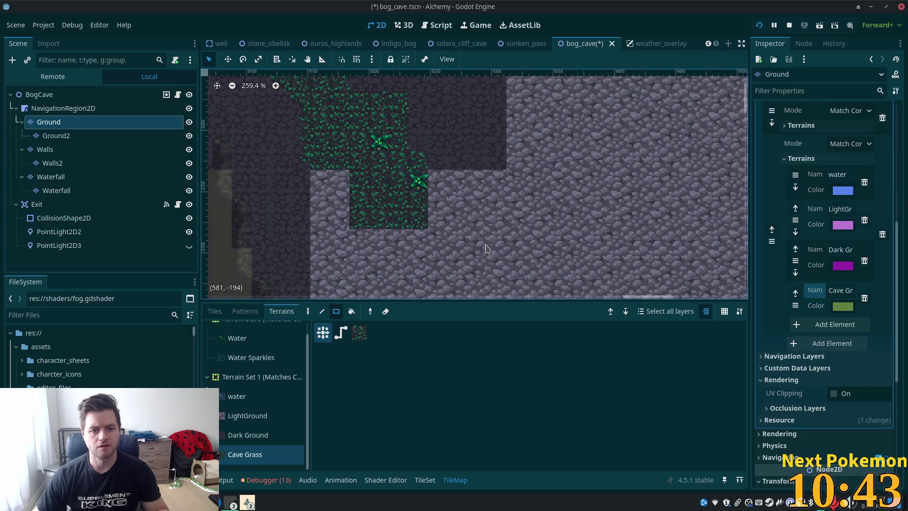
pyautogui.scroll(3, 506, 246)
pyautogui.hscroll(2, 506, 246)
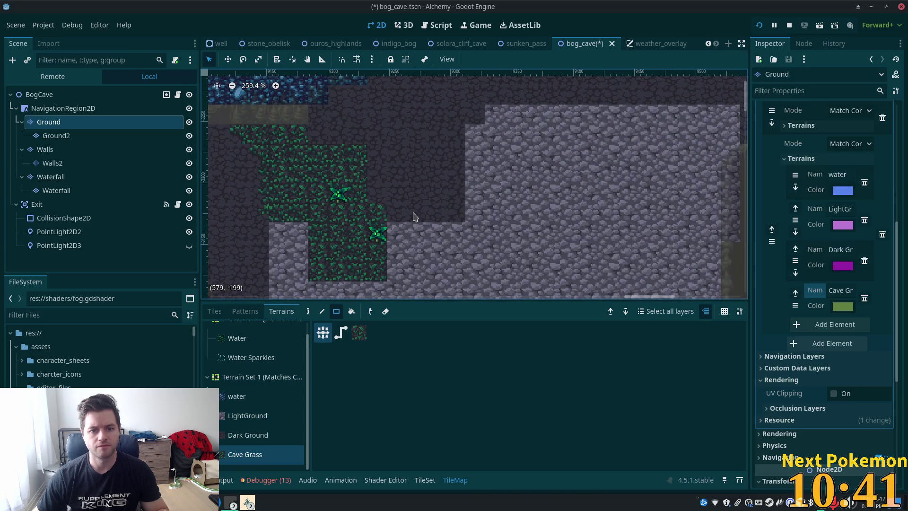
pyautogui.scroll(-3, 413, 217)
pyautogui.hscroll(-1, 414, 217)
pyautogui.moveTo(379, 122)
pyautogui.mouseDown()
pyautogui.moveTo(492, 161)
pyautogui.moveTo(416, 222)
pyautogui.mouseUp()
pyautogui.moveTo(449, 190); pyautogui.dragTo(400, 194)
pyautogui.moveTo(359, 147); pyautogui.dragTo(416, 193)
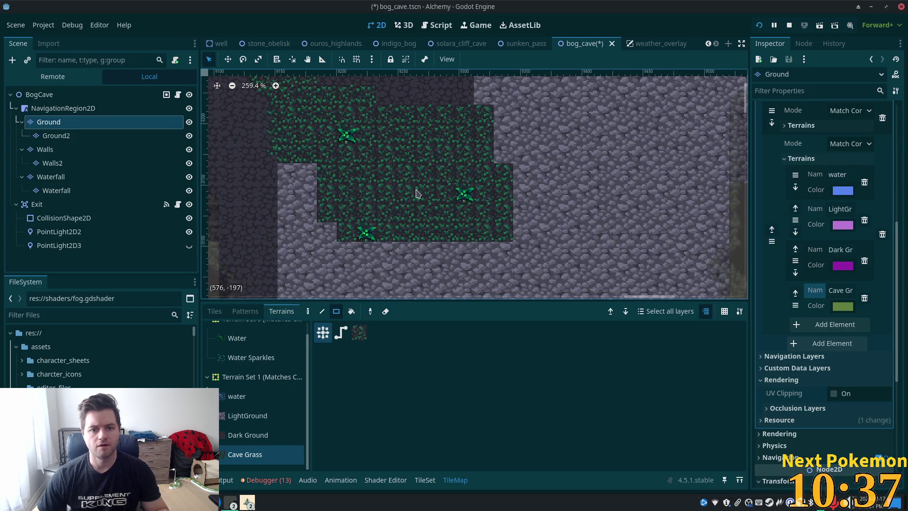
# Add more Cave Grass rectangles across the cave, including a 4x4 block.
pyautogui.scroll(3, 417, 193)
pyautogui.scroll(-3, 439, 278)
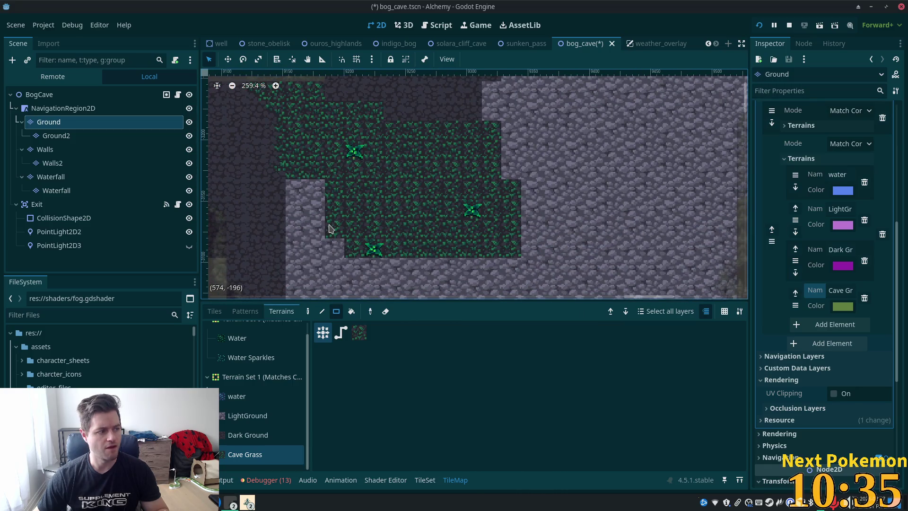
pyautogui.scroll(-5, 605, 217)
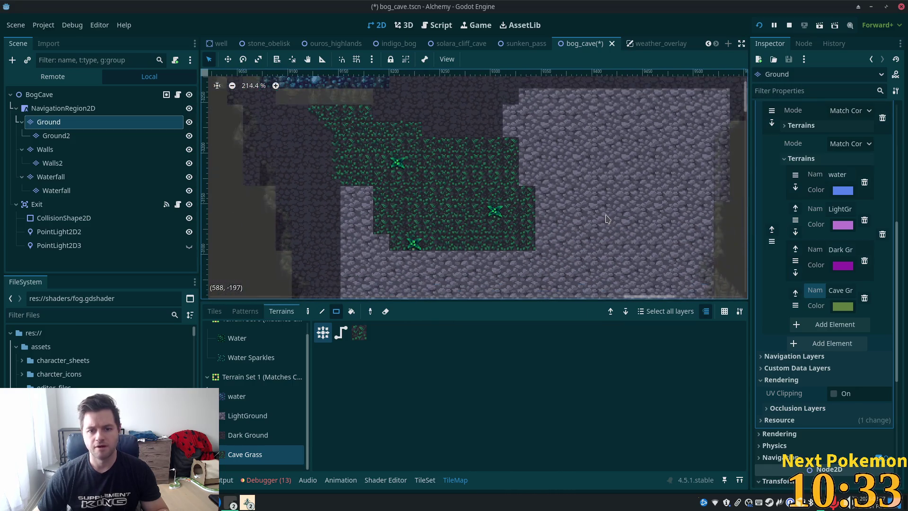
pyautogui.moveTo(606, 218); pyautogui.dragTo(537, 230)
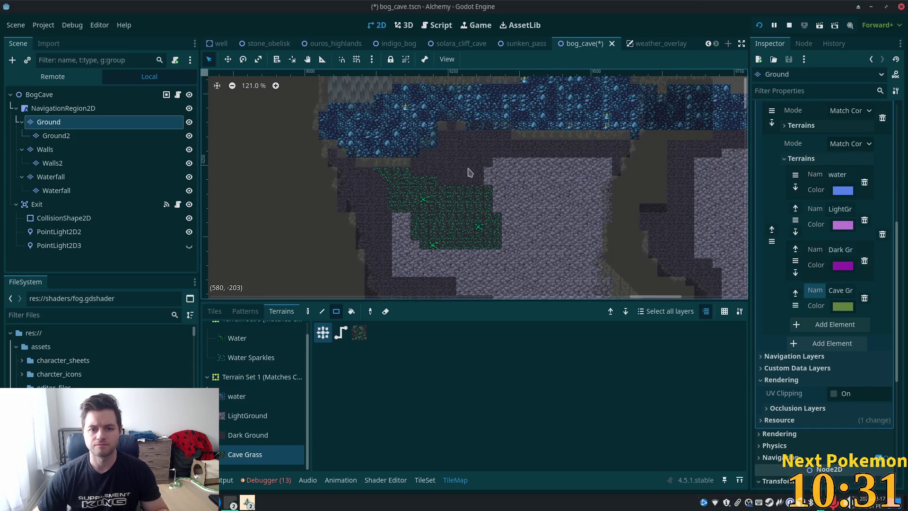
pyautogui.scroll(6, 471, 173)
pyautogui.moveTo(477, 173); pyautogui.dragTo(467, 223)
pyautogui.moveTo(440, 194)
pyautogui.mouseDown()
pyautogui.moveTo(420, 217)
pyautogui.moveTo(473, 263)
pyautogui.mouseUp()
pyautogui.moveTo(506, 210)
pyautogui.mouseDown()
pyautogui.moveTo(545, 287)
pyautogui.moveTo(581, 284)
pyautogui.mouseUp()
pyautogui.moveTo(498, 264); pyautogui.dragTo(489, 148)
# Inspect the patch from the Walls, Ground and BogCave nodes, ending with Ground selected.
pyautogui.scroll(-2, 496, 165)
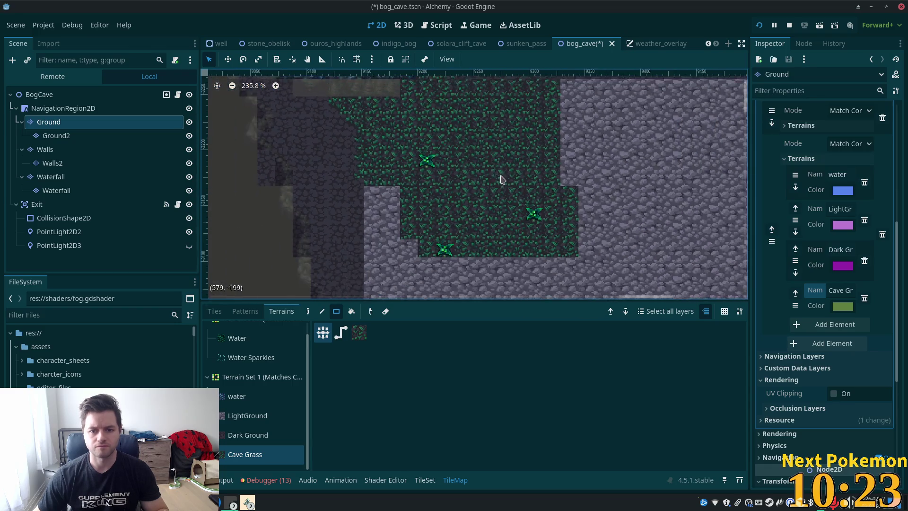
pyautogui.scroll(-2, 502, 178)
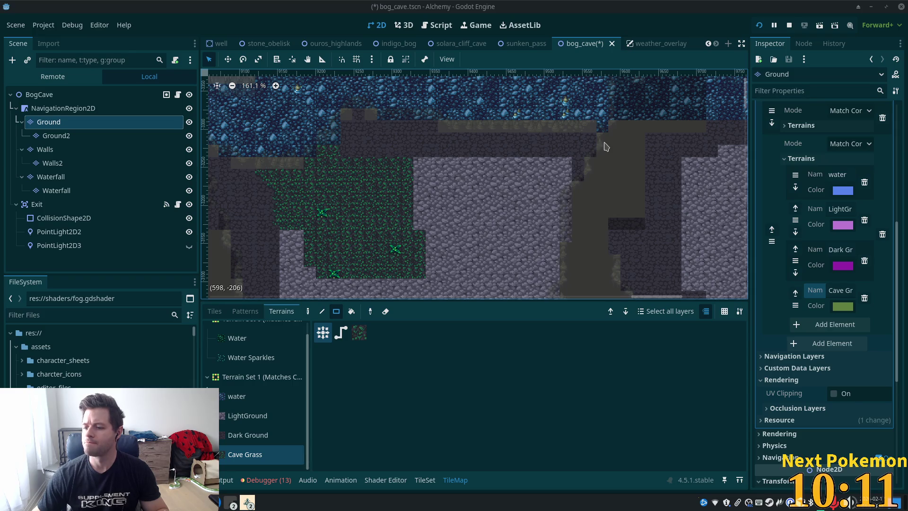
pyautogui.scroll(5, 304, 188)
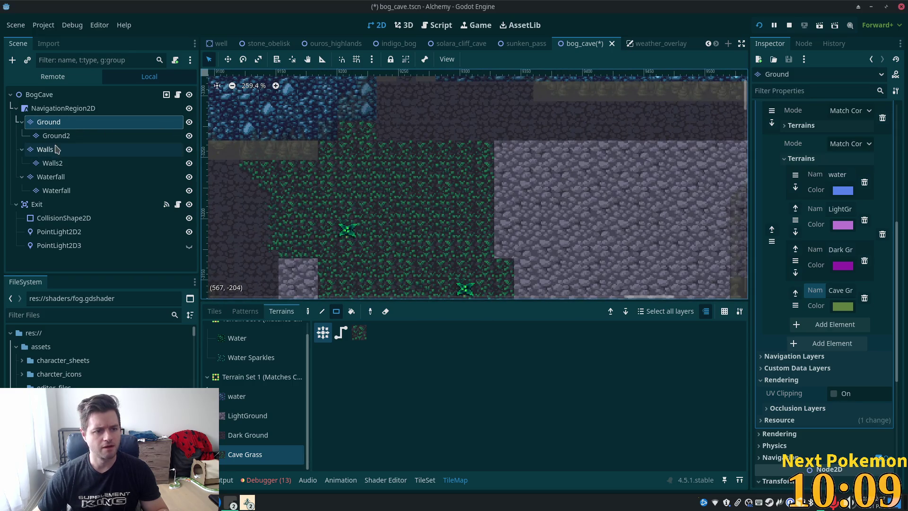
pyautogui.click(46, 149)
pyautogui.click(49, 122)
pyautogui.click(39, 94)
pyautogui.scroll(-1, 515, 245)
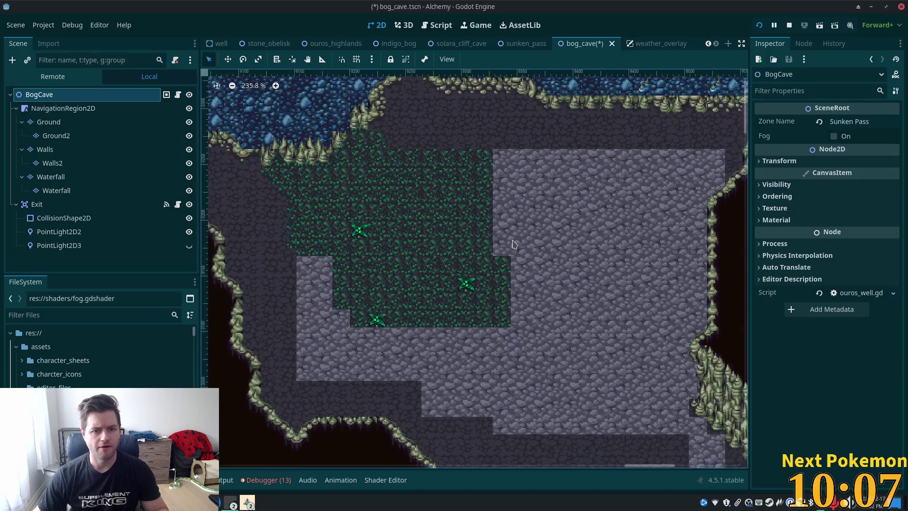
pyautogui.scroll(-3, 530, 246)
pyautogui.scroll(5, 478, 242)
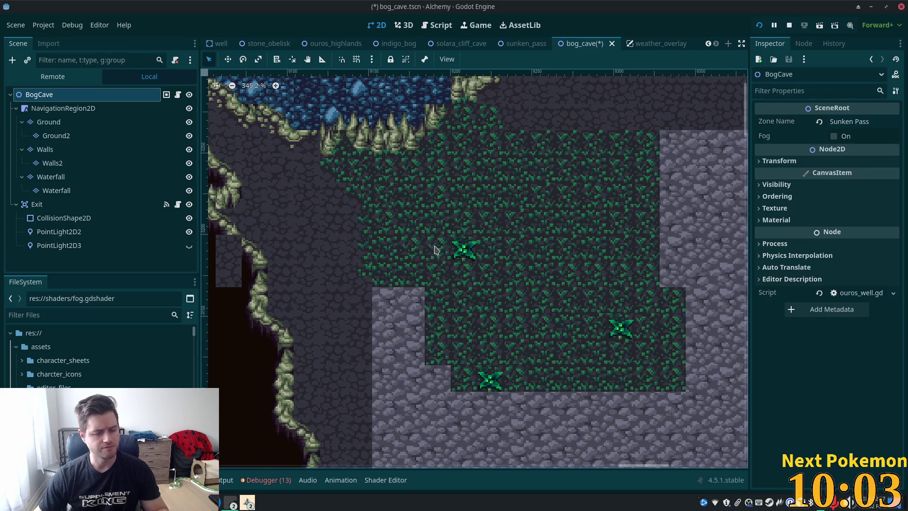
pyautogui.scroll(-2, 496, 307)
pyautogui.click(52, 122)
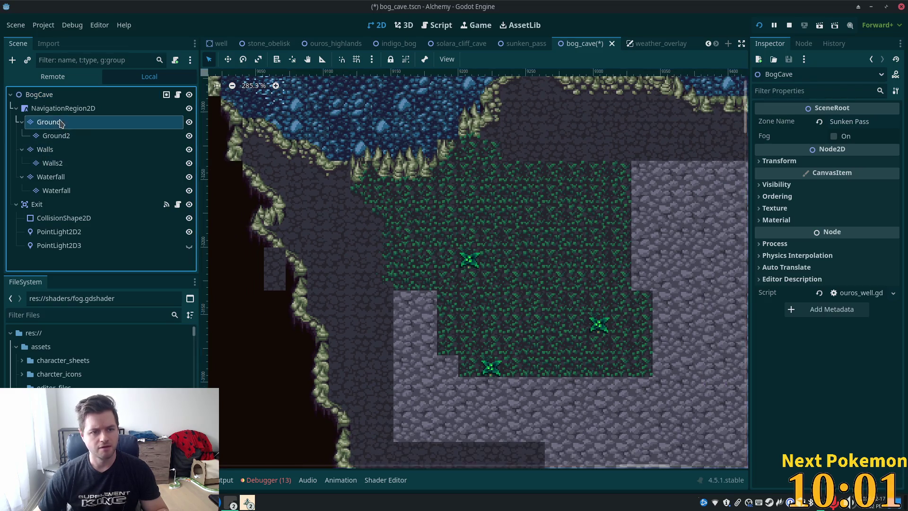
pyautogui.scroll(-3, 386, 279)
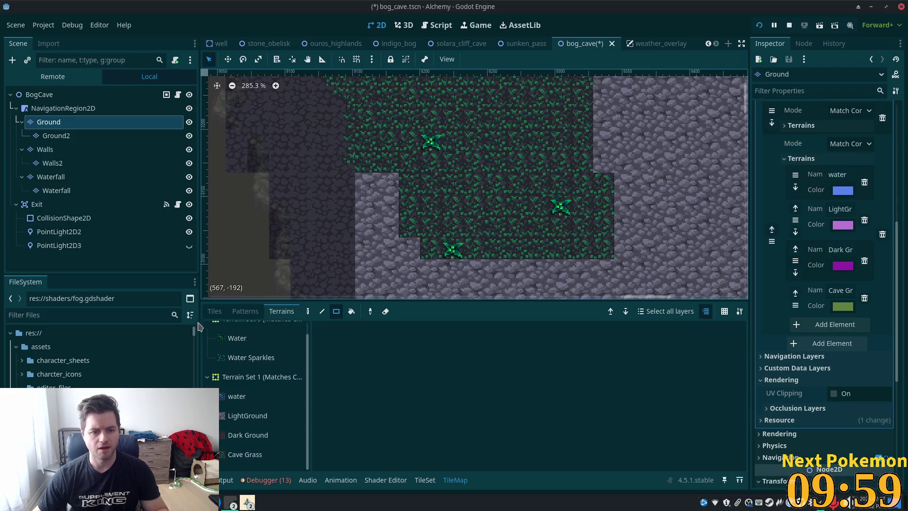
# Paint dark muddy cave v2 tiles along the grass patch's left edge and stepped stone gap.
pyautogui.click(214, 311)
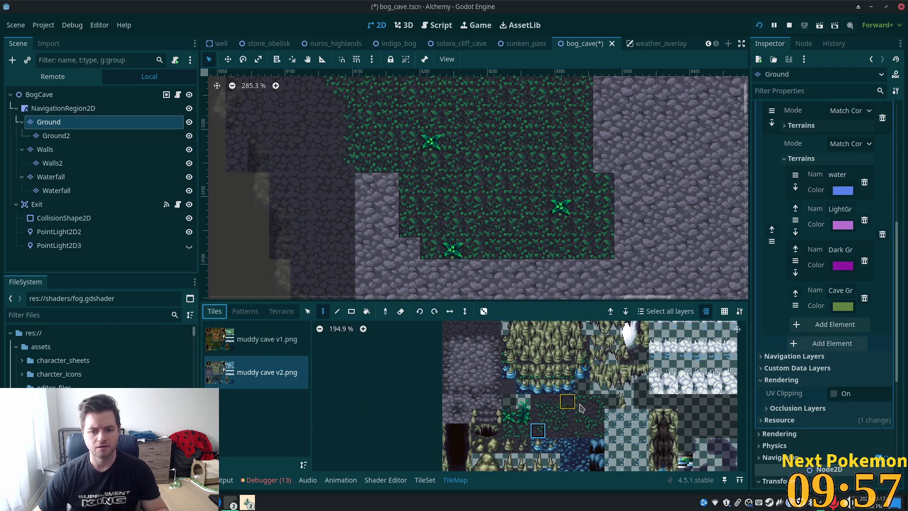
pyautogui.click(597, 401)
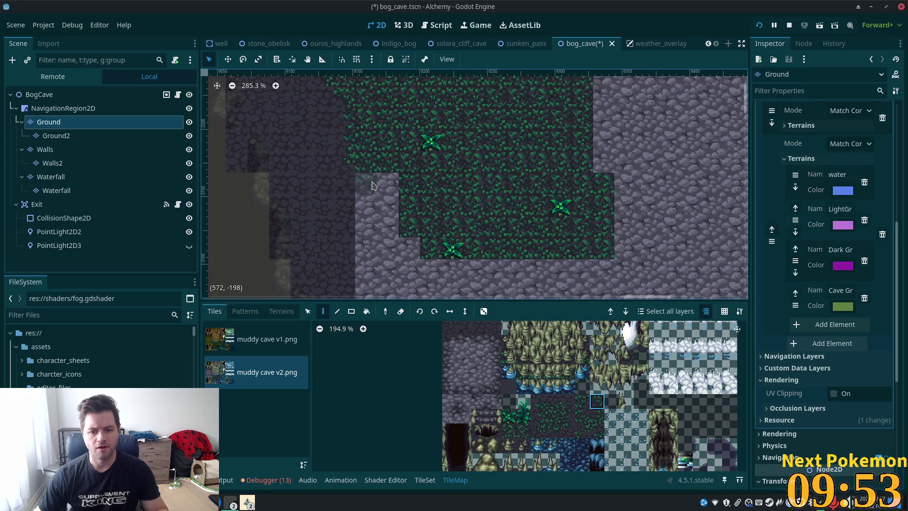
pyautogui.moveTo(372, 185); pyautogui.dragTo(387, 189)
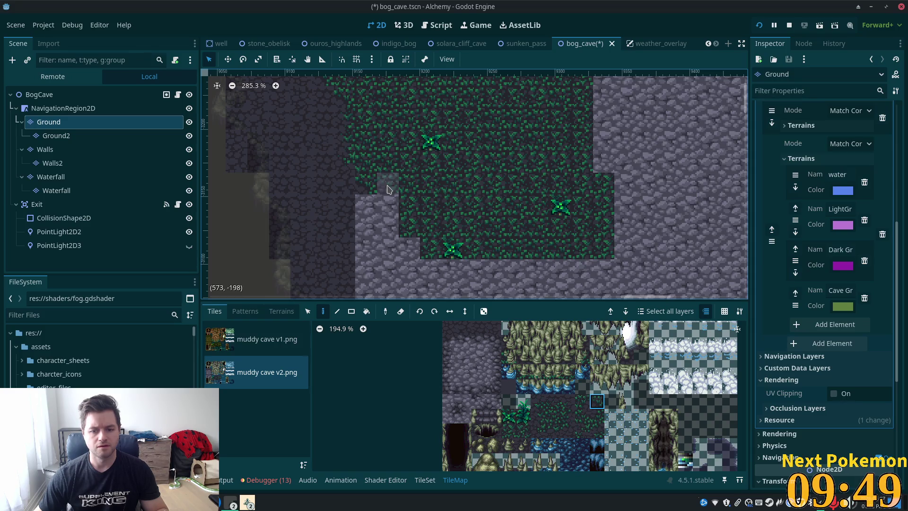
pyautogui.click(387, 189)
pyautogui.moveTo(388, 205); pyautogui.dragTo(404, 223)
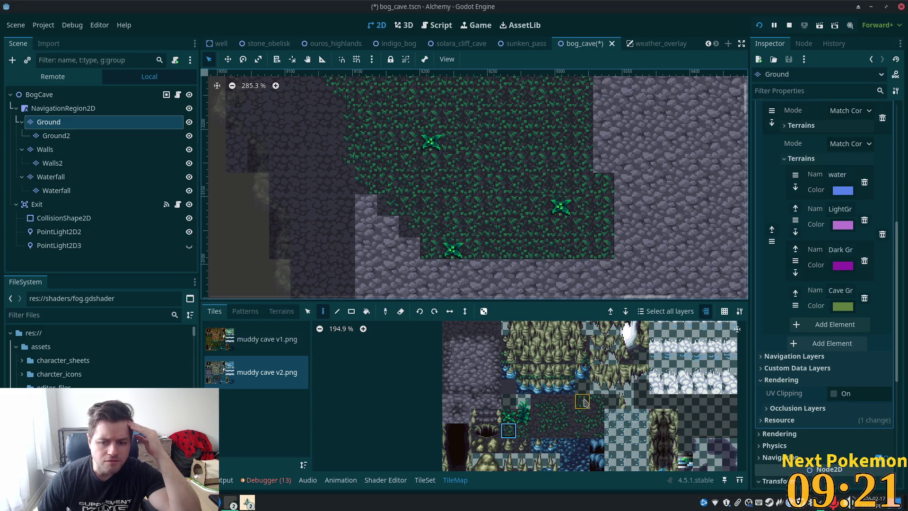
pyautogui.click(597, 401)
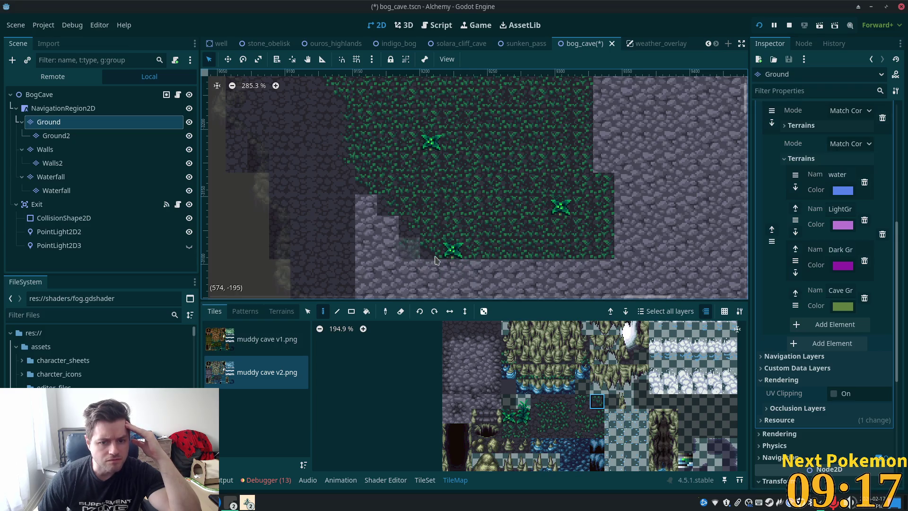
pyautogui.keyDown('ctrl'); pyautogui.click(410, 245); pyautogui.keyUp('ctrl')
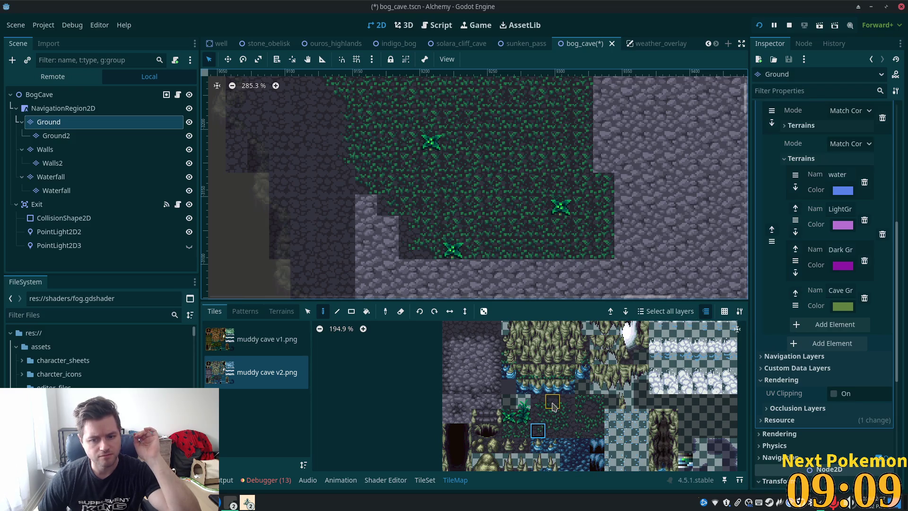
# Lay a row of dark floor tiles along the lower edge of the Cave Grass patch.
pyautogui.click(552, 430)
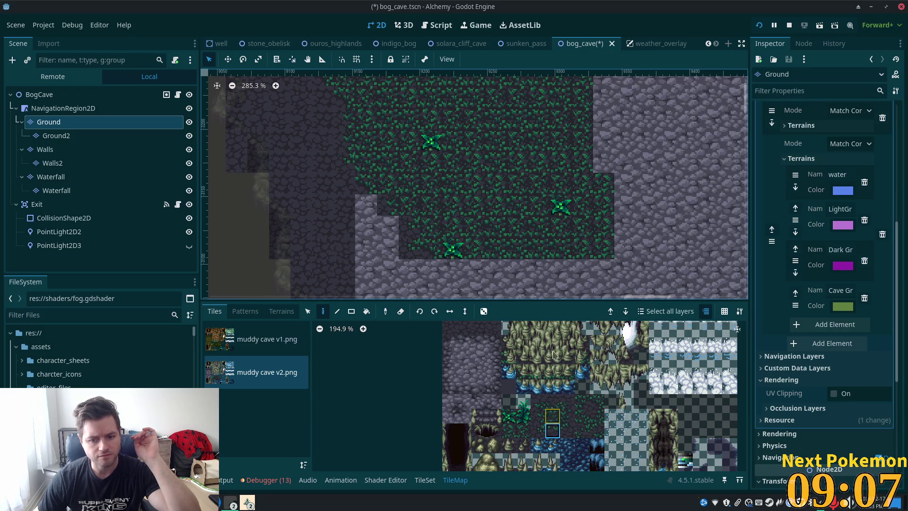
pyautogui.click(453, 270)
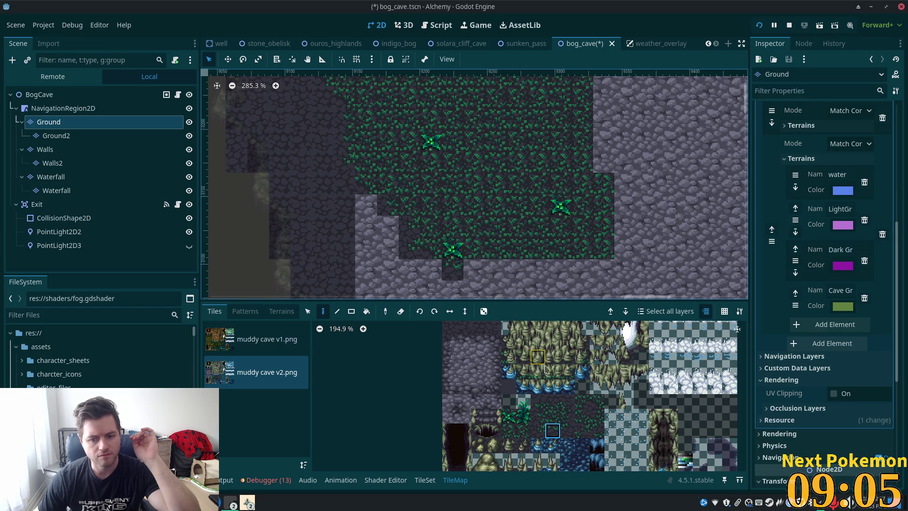
pyautogui.click(565, 432)
pyautogui.click(473, 270)
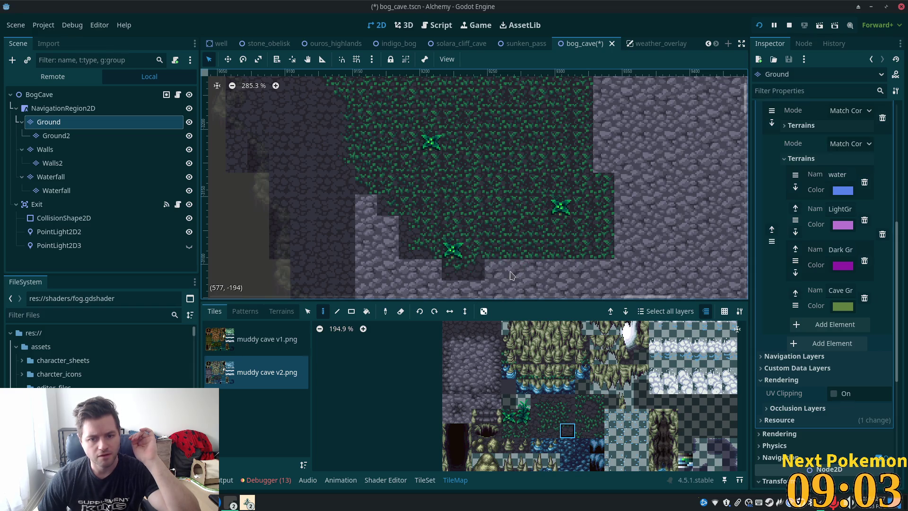
pyautogui.click(539, 430)
pyautogui.click(495, 270)
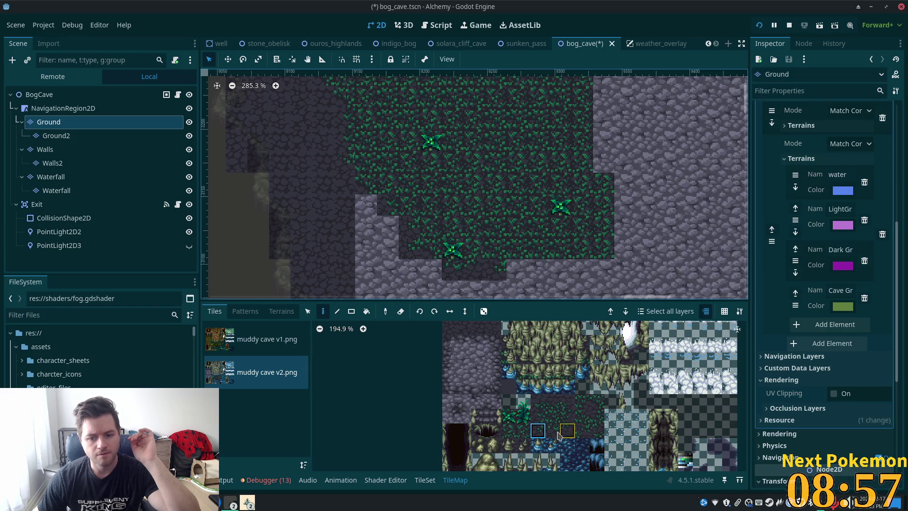
pyautogui.click(552, 430)
pyautogui.click(518, 269)
pyautogui.click(539, 269)
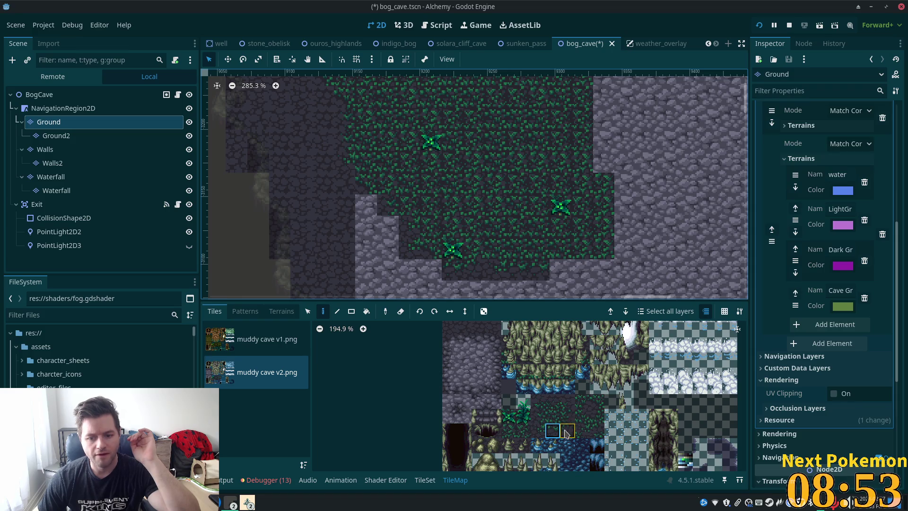
# Cover the remaining grey stone below the patch with dark ground tiles.
pyautogui.click(582, 401)
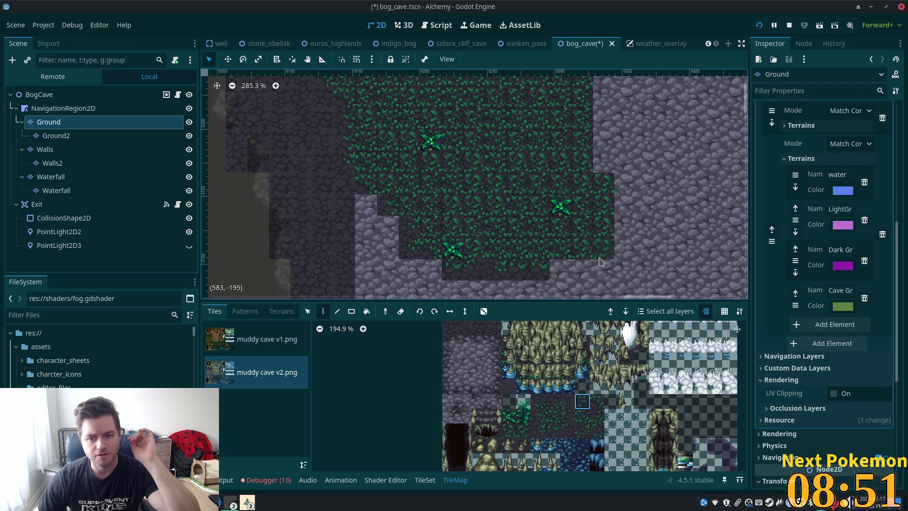
pyautogui.click(553, 415)
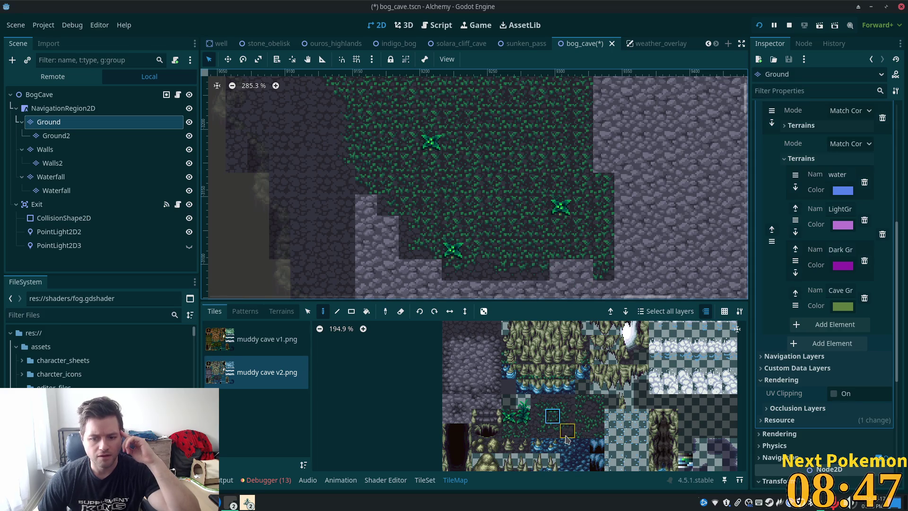
pyautogui.click(553, 430)
pyautogui.moveTo(581, 274); pyautogui.dragTo(560, 274)
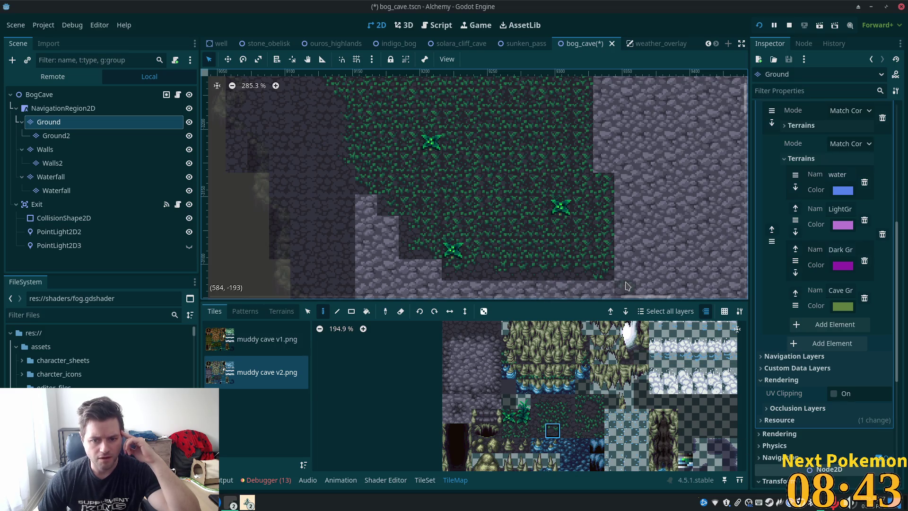
pyautogui.scroll(-3, 623, 287)
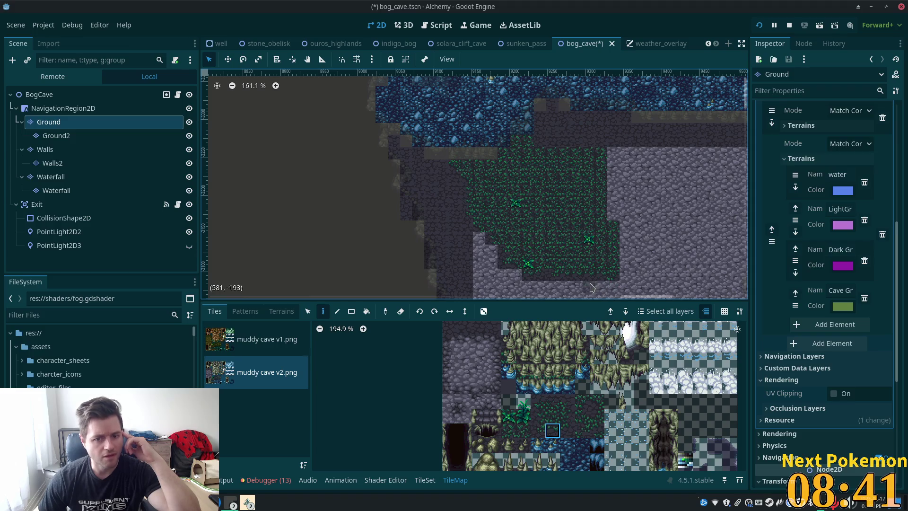
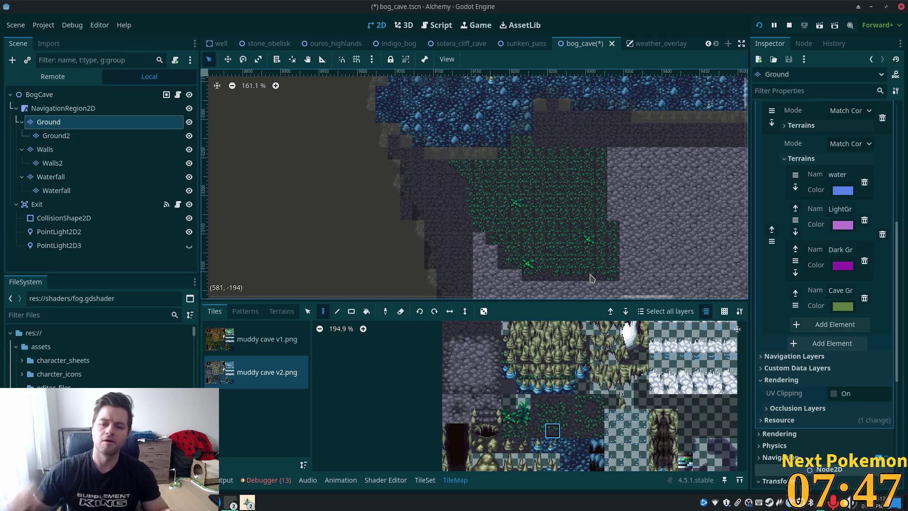
# Extend the dark cave floor by one tile and place an edge tile above it.
pyautogui.scroll(7, 625, 223)
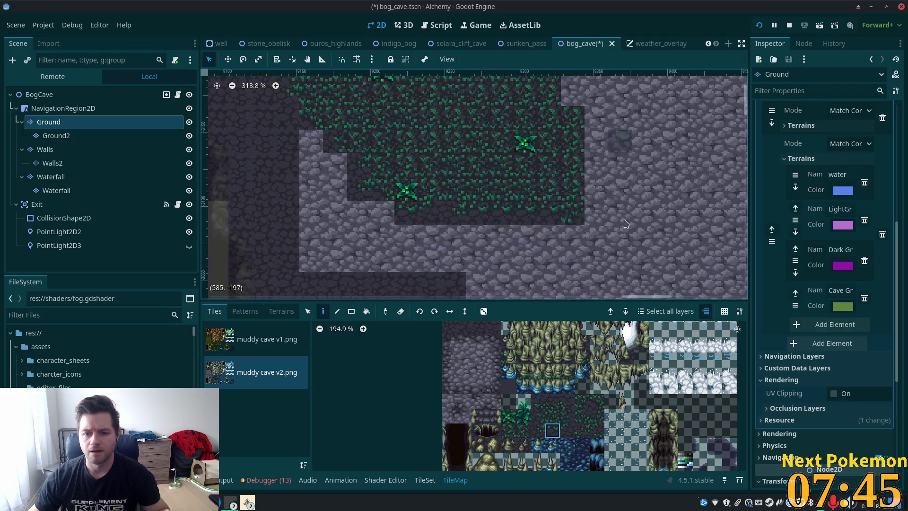
pyautogui.hscroll(3, 629, 217)
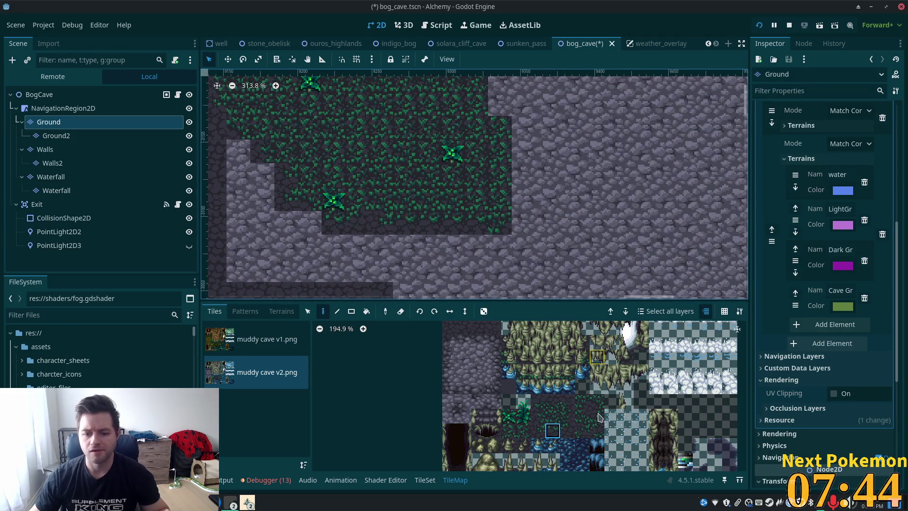
pyautogui.click(529, 218)
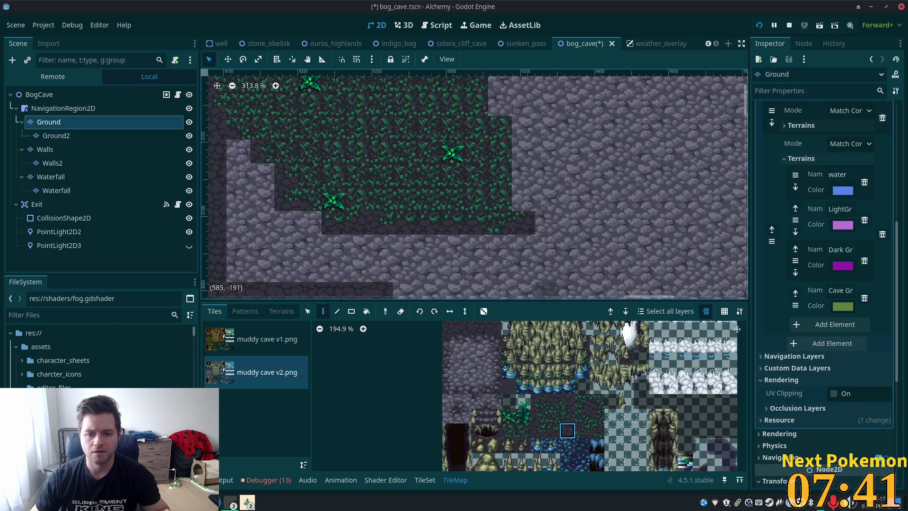
pyautogui.click(582, 401)
pyautogui.click(523, 199)
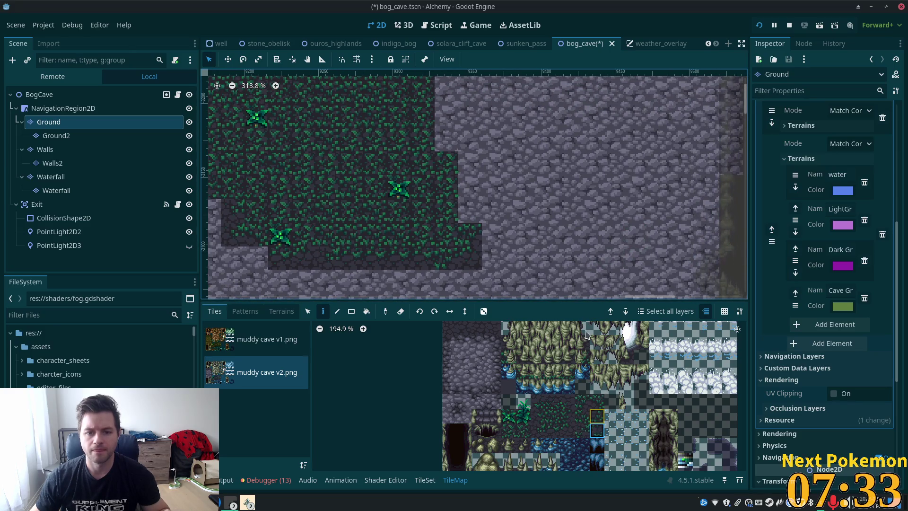
# Paint dark ground tiles along the patch edge, extending the lower ledge three tiles right.
pyautogui.click(493, 235)
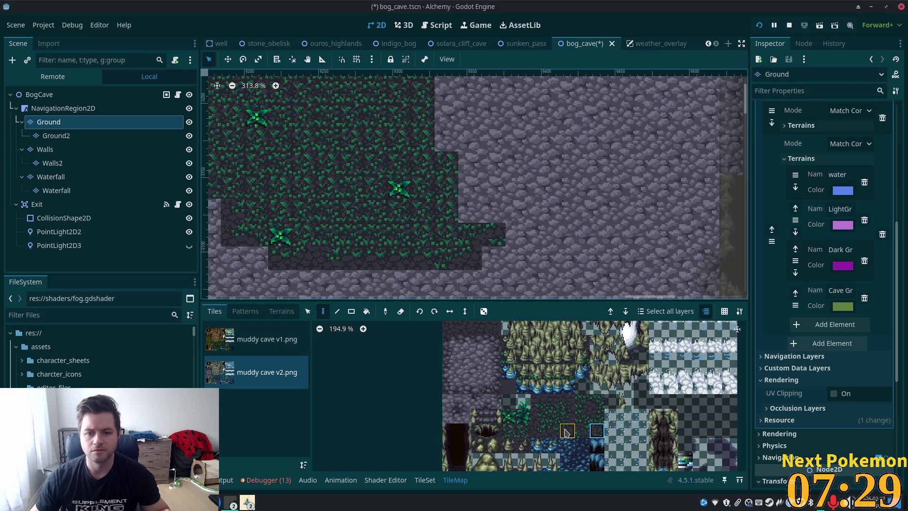
pyautogui.click(538, 430)
pyautogui.click(493, 258)
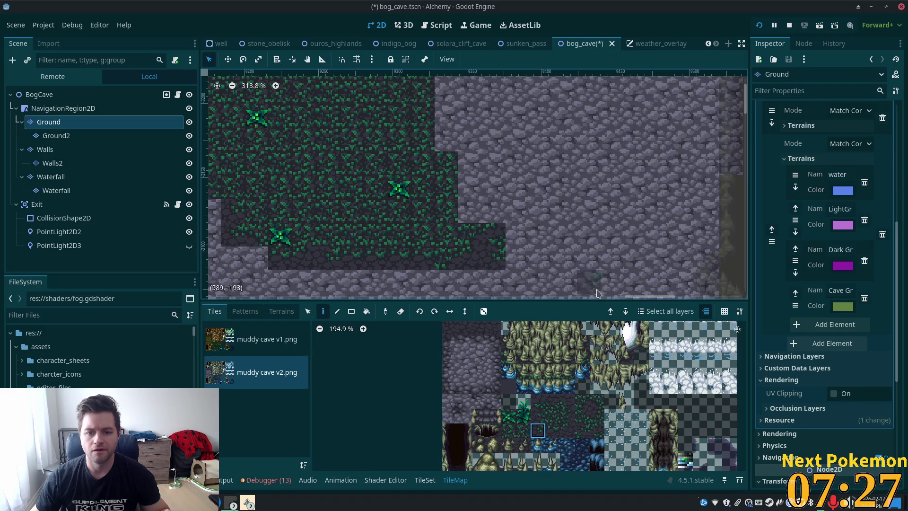
pyautogui.click(567, 430)
pyautogui.click(516, 258)
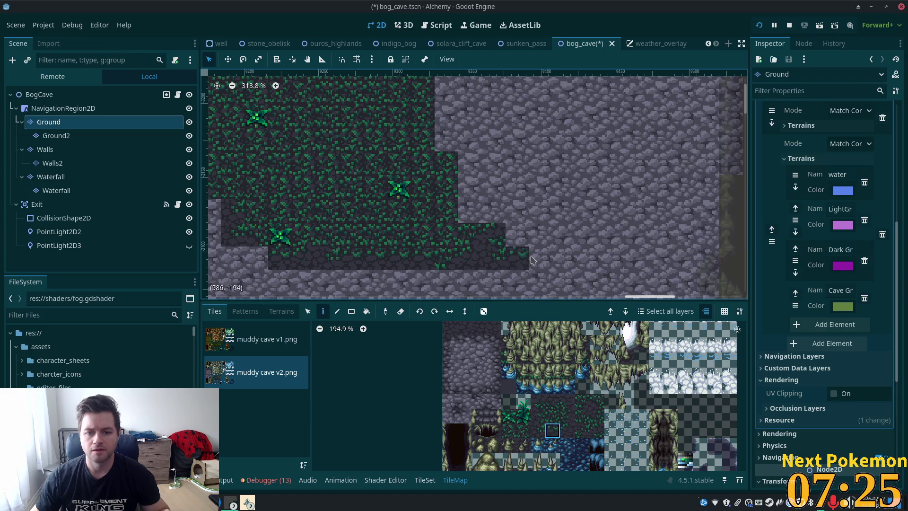
pyautogui.click(541, 257)
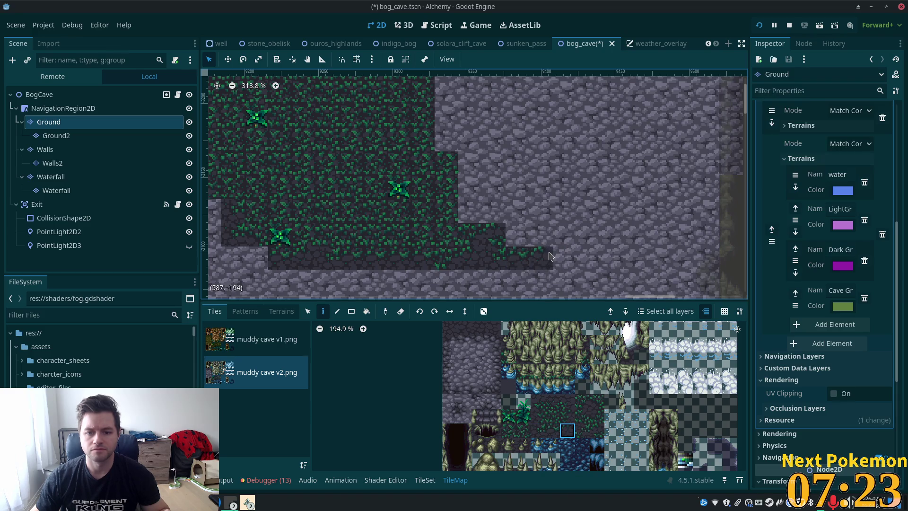
# Place a corner tile above the ledge's end and fill the gap with a matching edge tile.
pyautogui.click(567, 403)
pyautogui.click(542, 235)
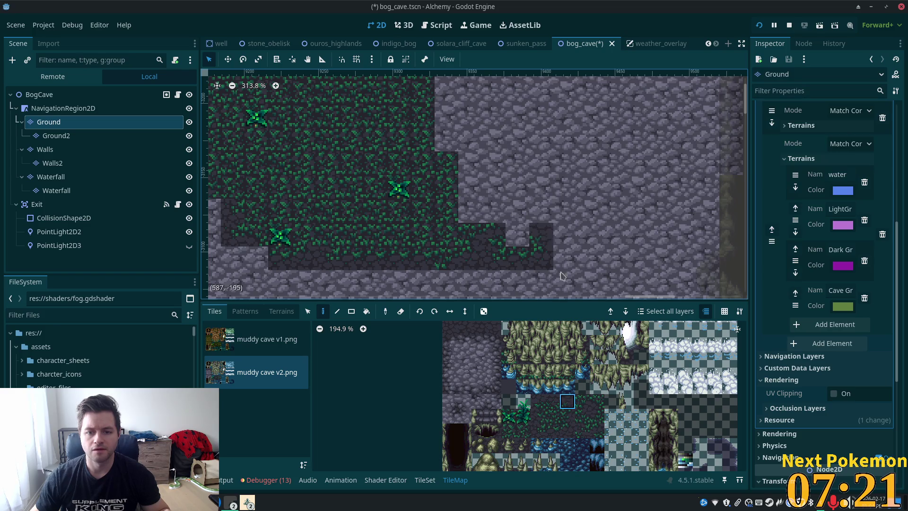
pyautogui.click(552, 401)
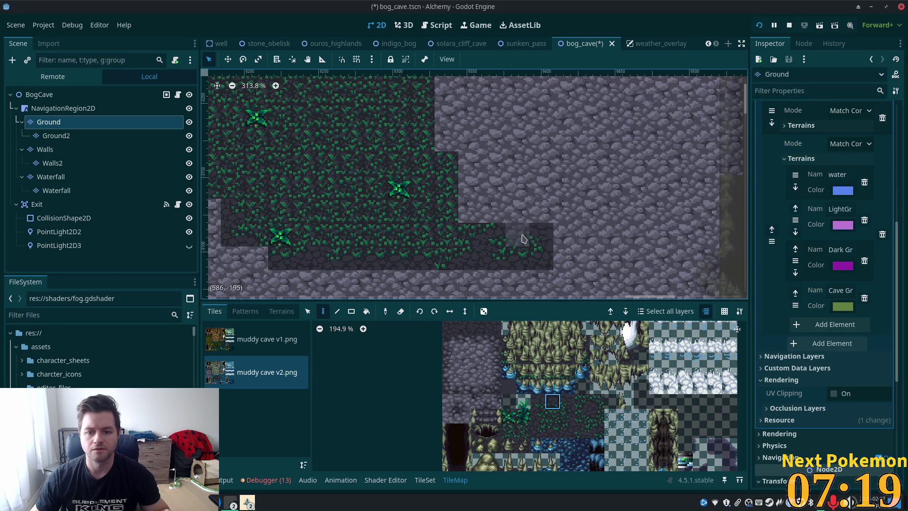
pyautogui.click(516, 235)
# Paint two stacked grass tiles along the patch's upper edge.
pyautogui.scroll(-3, 714, 204)
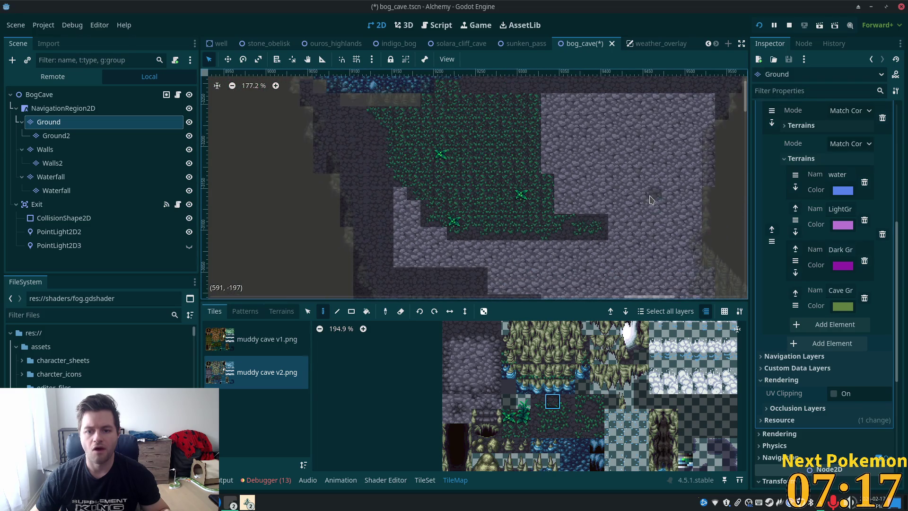
pyautogui.moveTo(611, 226); pyautogui.dragTo(587, 277)
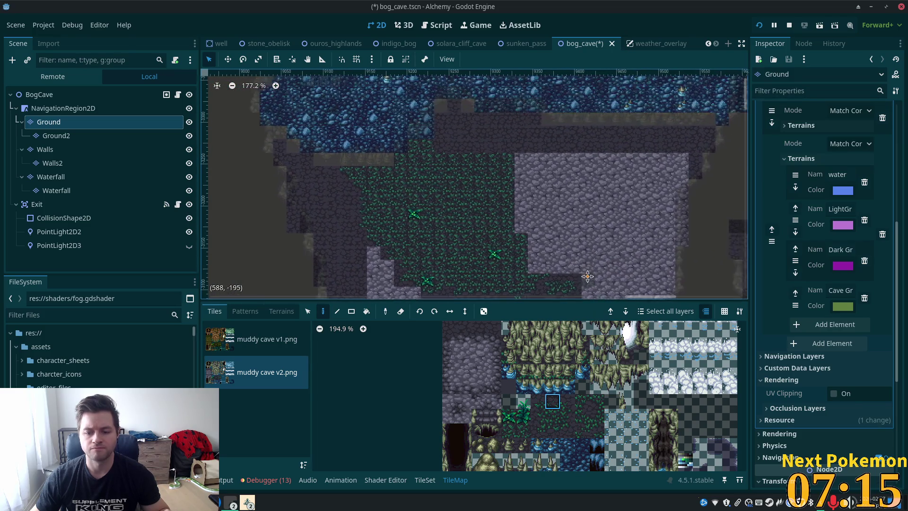
pyautogui.scroll(5, 570, 261)
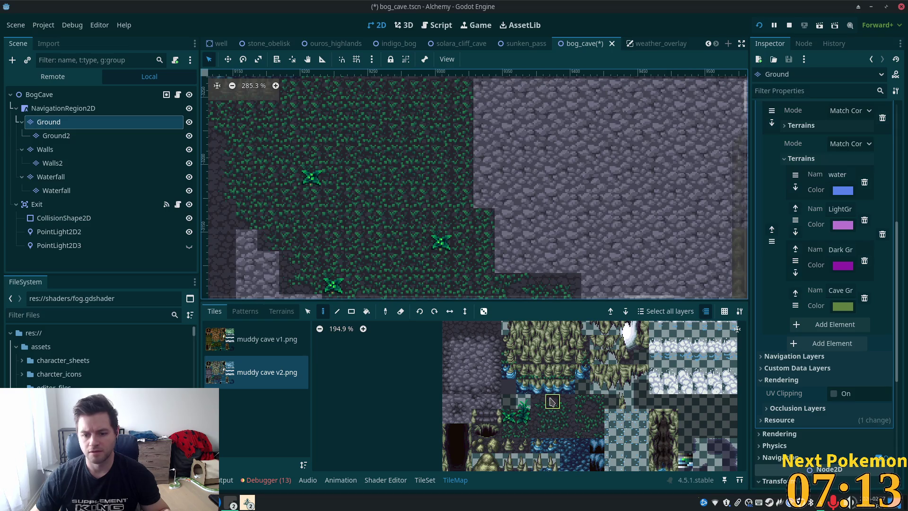
pyautogui.click(582, 402)
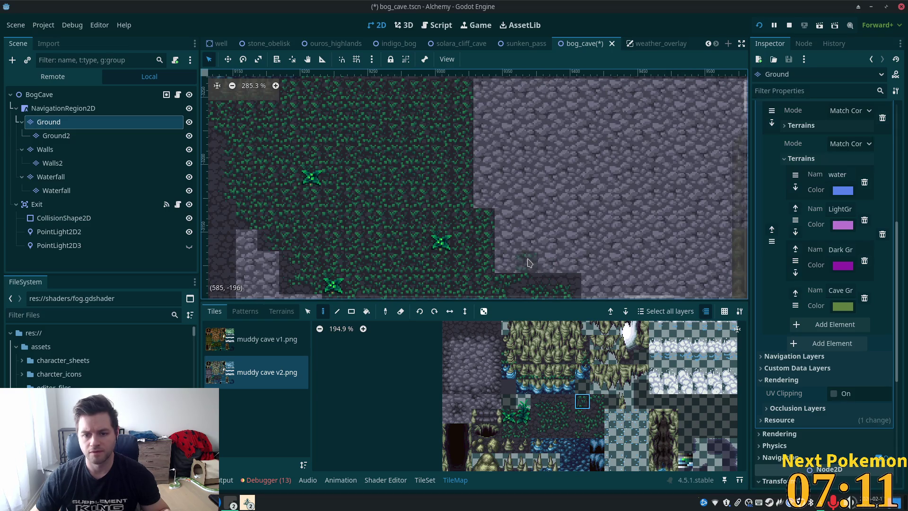
pyautogui.click(527, 263)
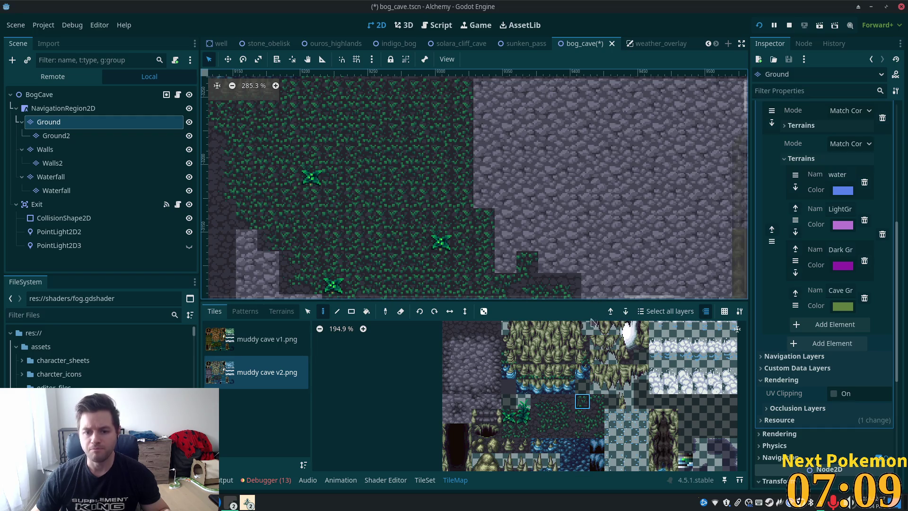
pyautogui.click(582, 416)
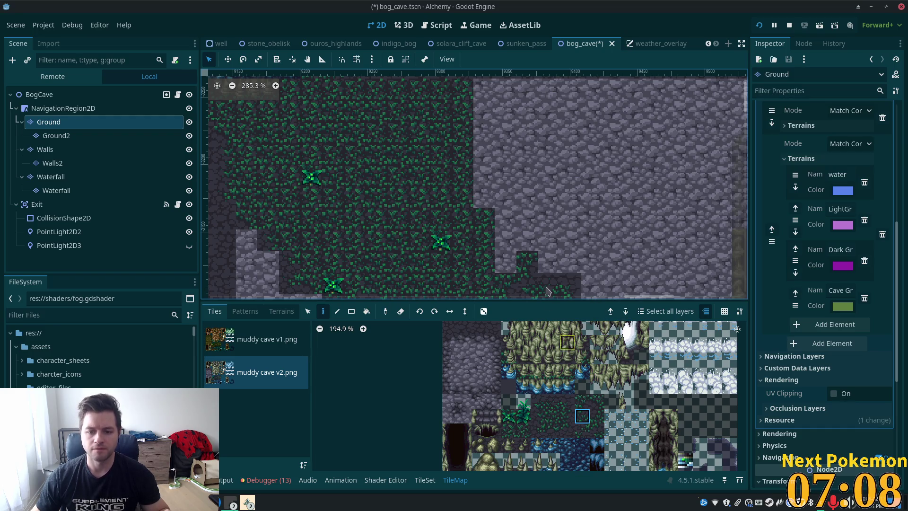
pyautogui.click(533, 241)
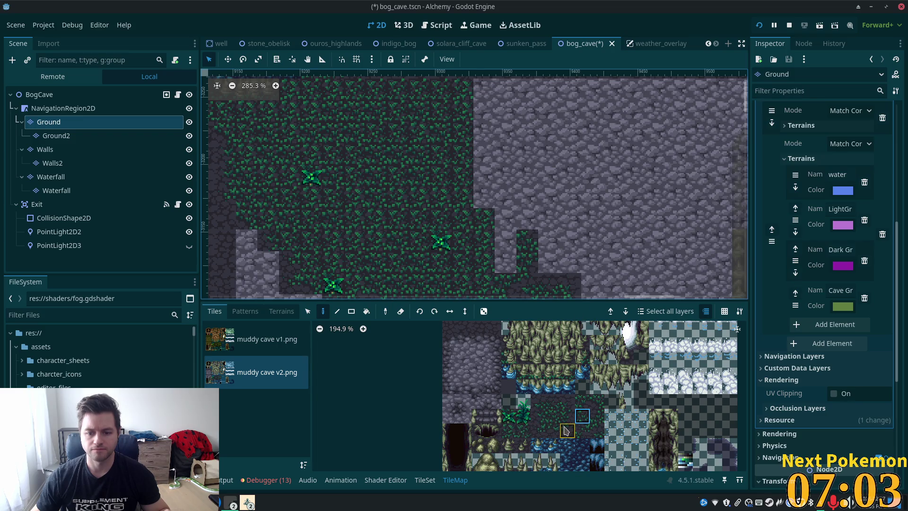
# Paint a dark green grass edge tile at the patch's right edge.
pyautogui.click(567, 402)
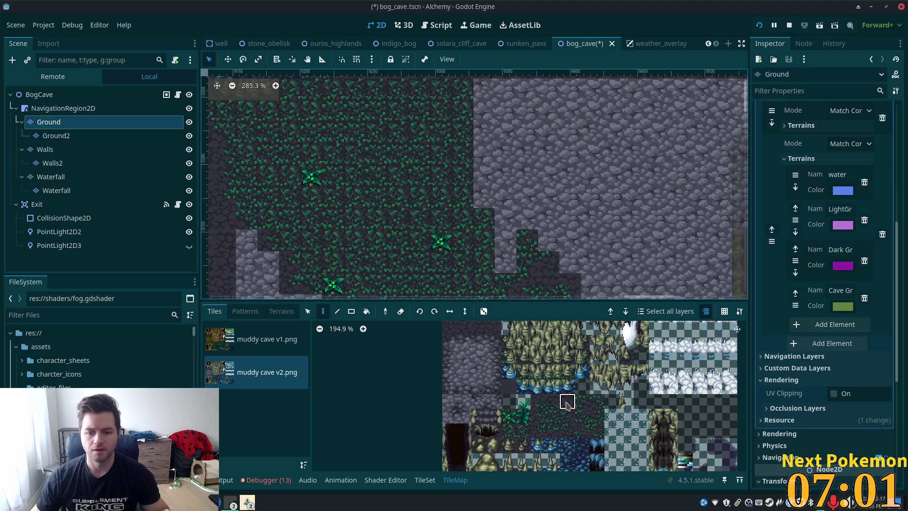
pyautogui.moveTo(716, 233)
pyautogui.mouseDown()
pyautogui.moveTo(679, 161)
pyautogui.moveTo(697, 204)
pyautogui.mouseUp()
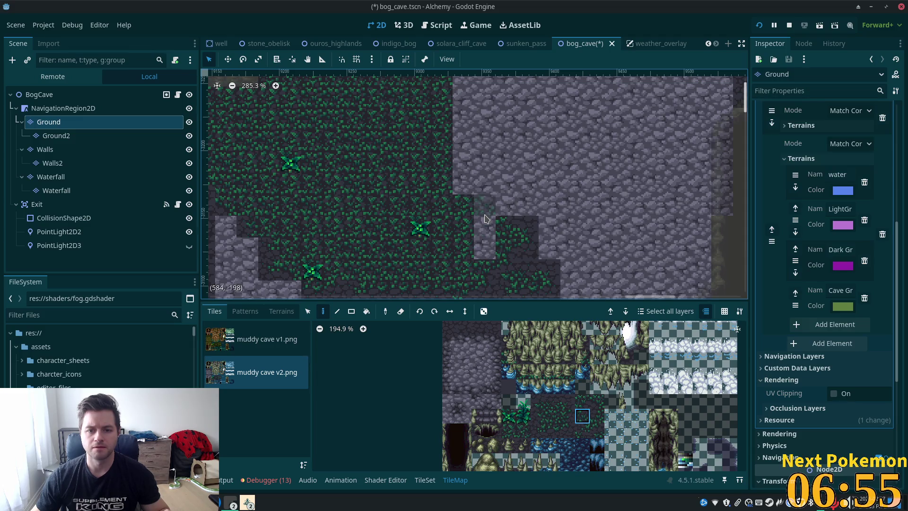
pyautogui.click(568, 401)
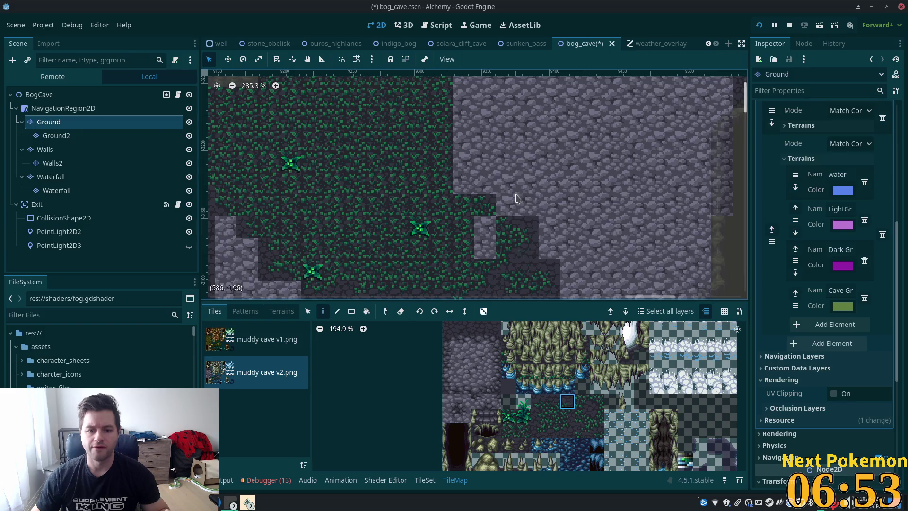
pyautogui.click(515, 197)
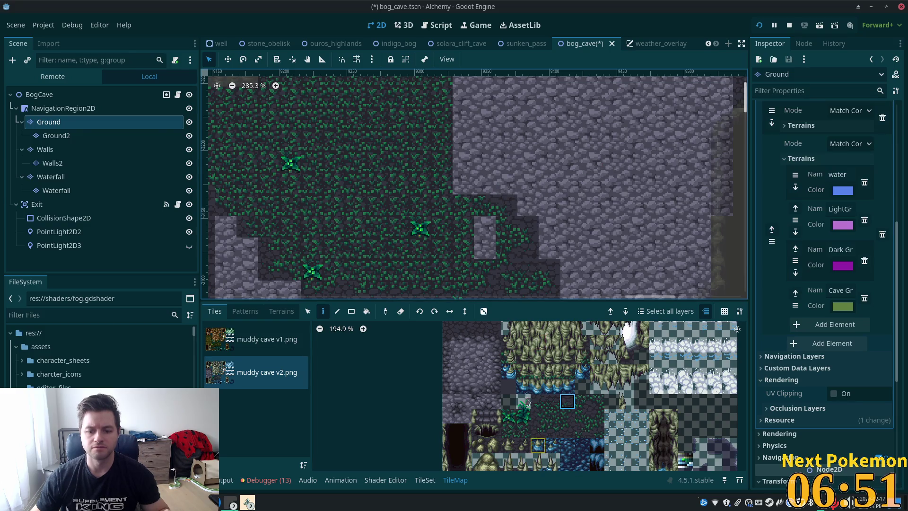
pyautogui.click(281, 311)
# Cover the grey stone notch with Cave Grass terrain.
pyautogui.click(244, 454)
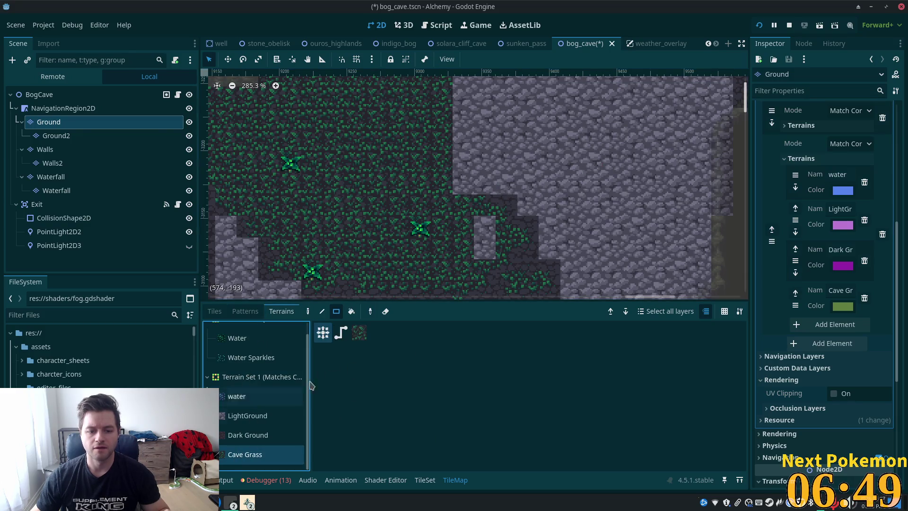
pyautogui.moveTo(484, 226); pyautogui.dragTo(486, 250)
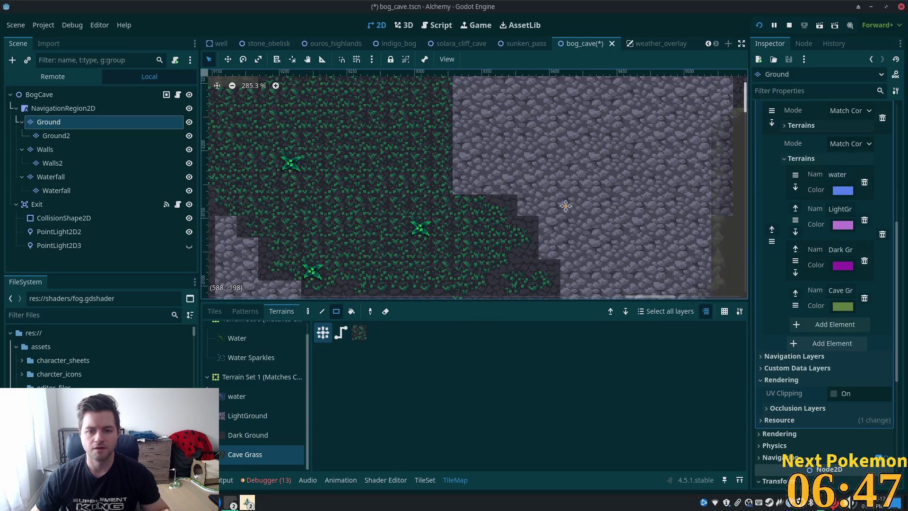
pyautogui.moveTo(565, 206); pyautogui.dragTo(575, 247)
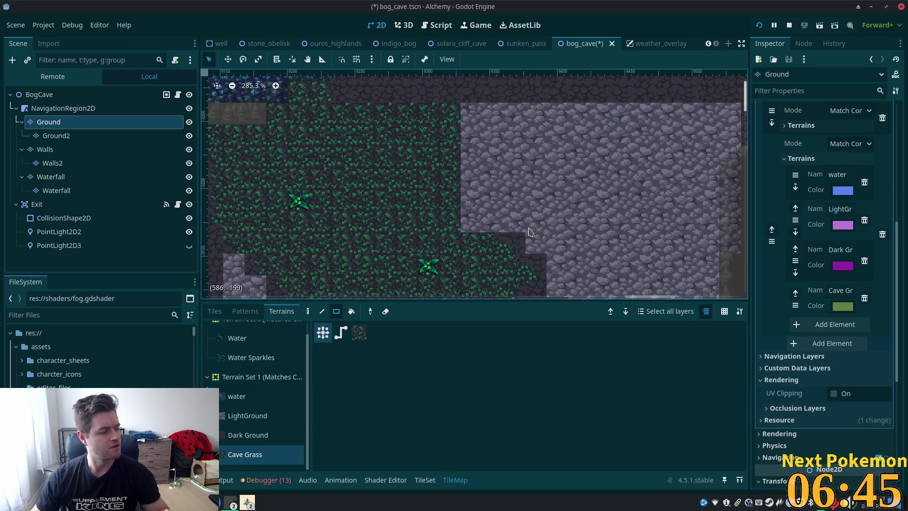
# Paint three dark edge tiles along the light stone border beside the grass.
pyautogui.click(216, 311)
pyautogui.click(582, 430)
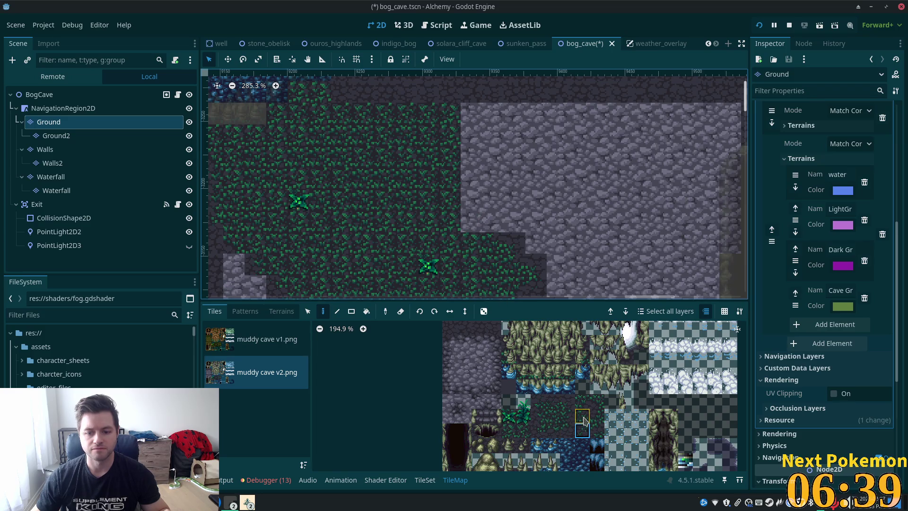
pyautogui.click(584, 420)
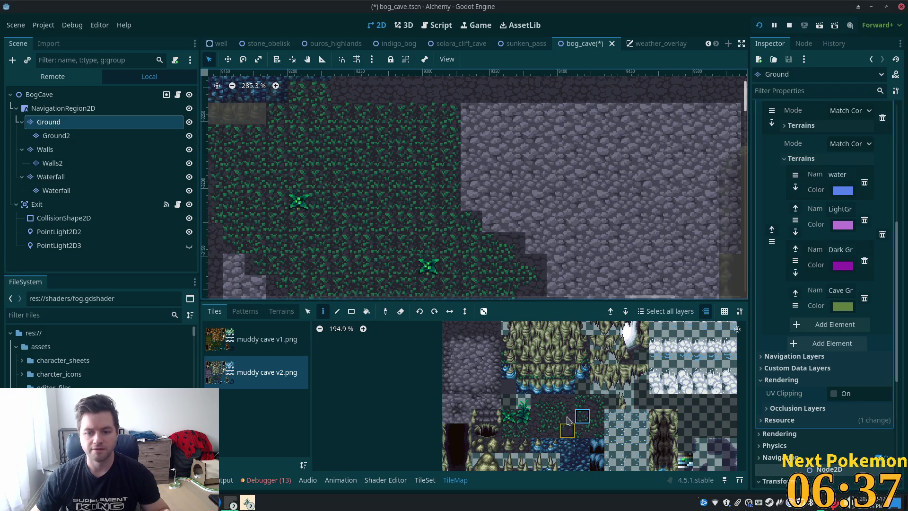
pyautogui.click(568, 402)
pyautogui.click(492, 222)
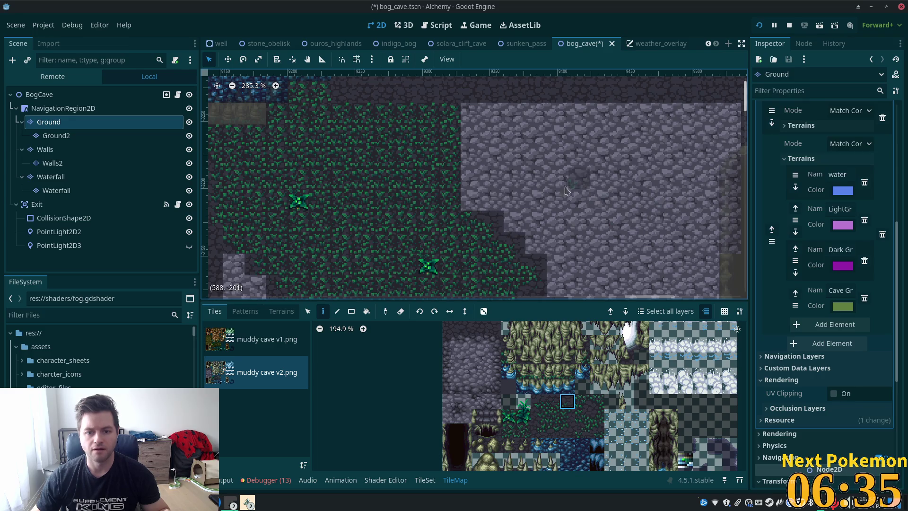
pyautogui.click(568, 416)
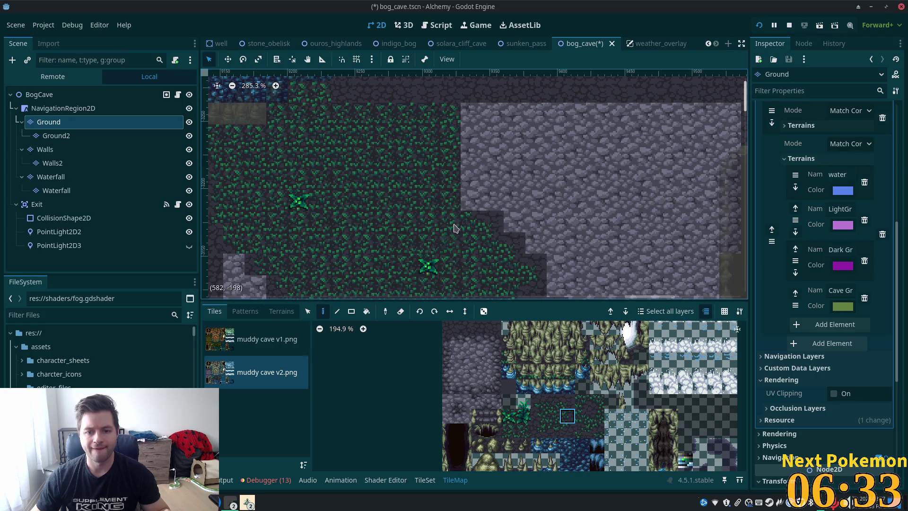
pyautogui.click(472, 200)
pyautogui.scroll(2, 526, 207)
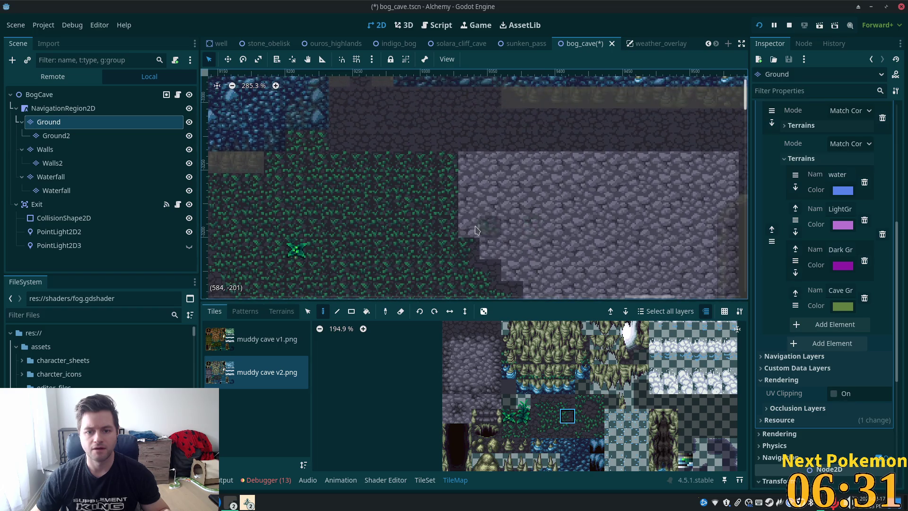
pyautogui.click(495, 220)
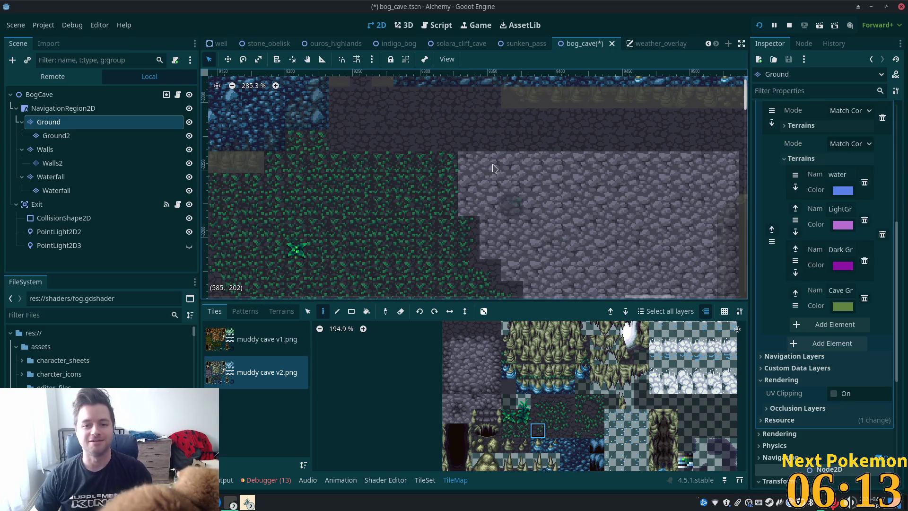
# Survey the whole cave tilemap, then select the BogCave root to show its Sunken Pass properties.
pyautogui.scroll(-3, 482, 184)
pyautogui.scroll(-4, 603, 171)
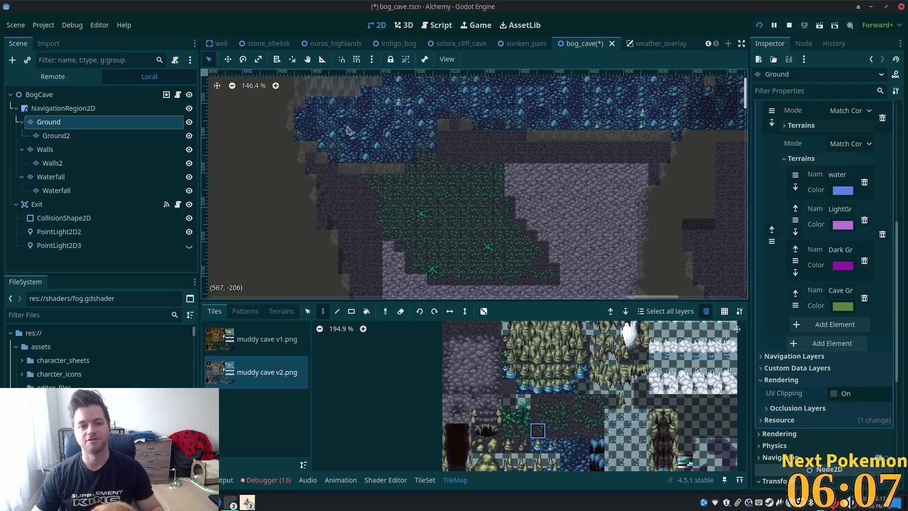
pyautogui.scroll(3, 508, 184)
pyautogui.hscroll(5, 509, 184)
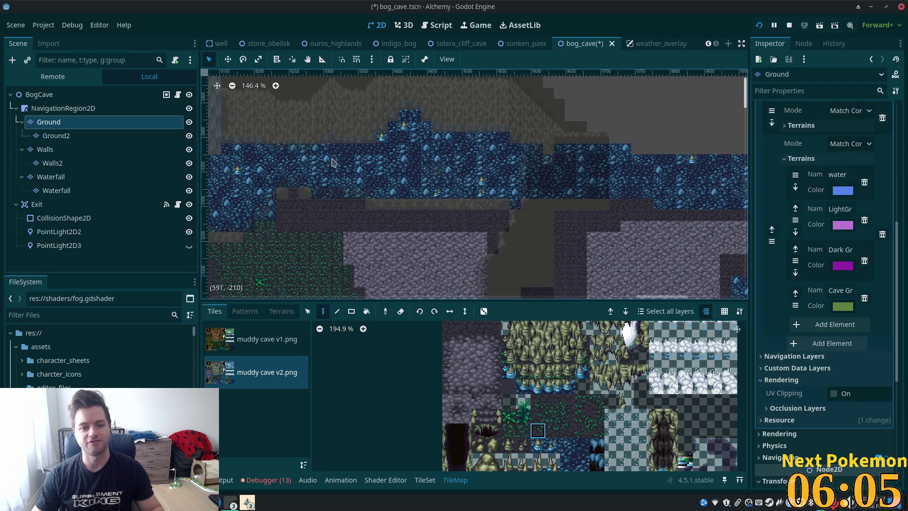
pyautogui.hscroll(-5, 333, 162)
pyautogui.scroll(3, 401, 218)
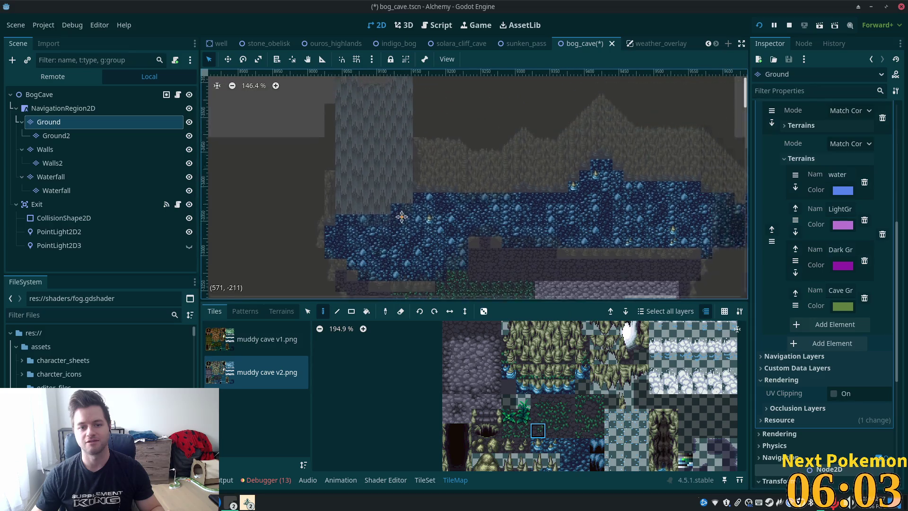
pyautogui.hscroll(1, 402, 217)
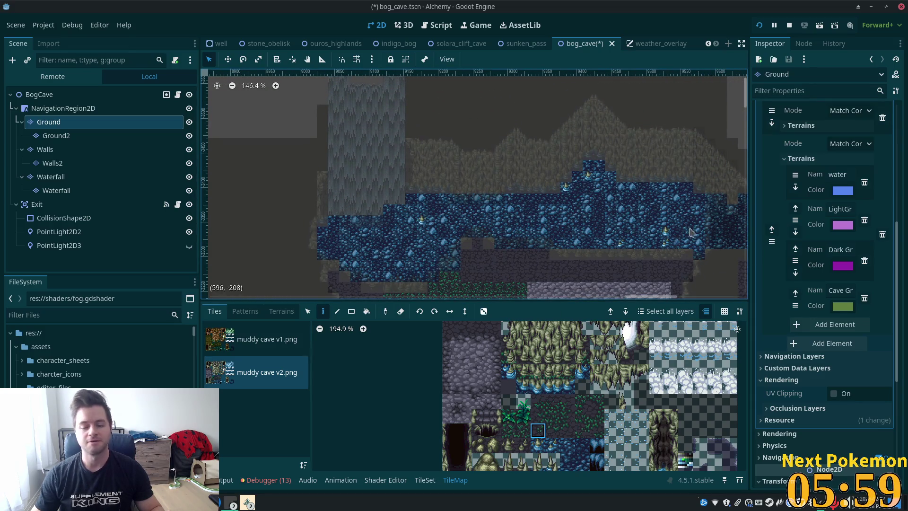
pyautogui.scroll(-5, 691, 232)
pyautogui.hscroll(10, 370, 162)
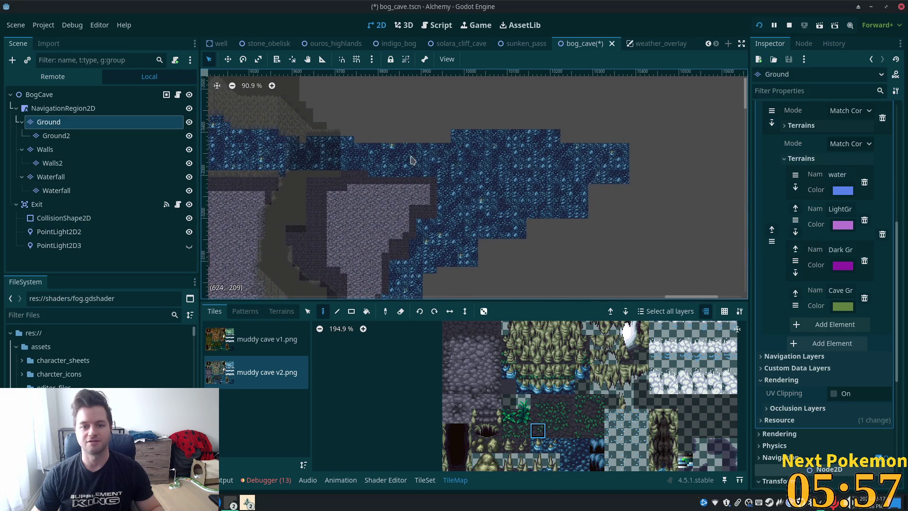
pyautogui.moveTo(693, 82); pyautogui.dragTo(688, 161)
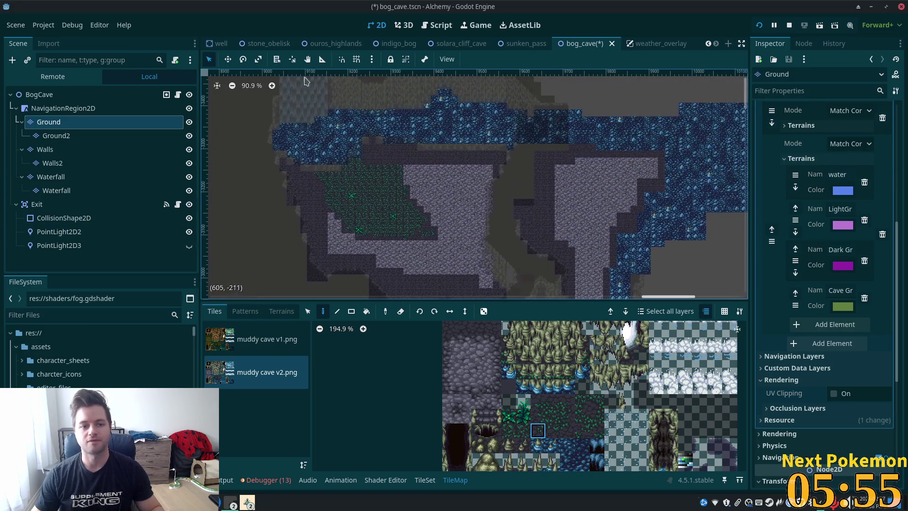
pyautogui.click(40, 94)
pyautogui.scroll(5, 364, 171)
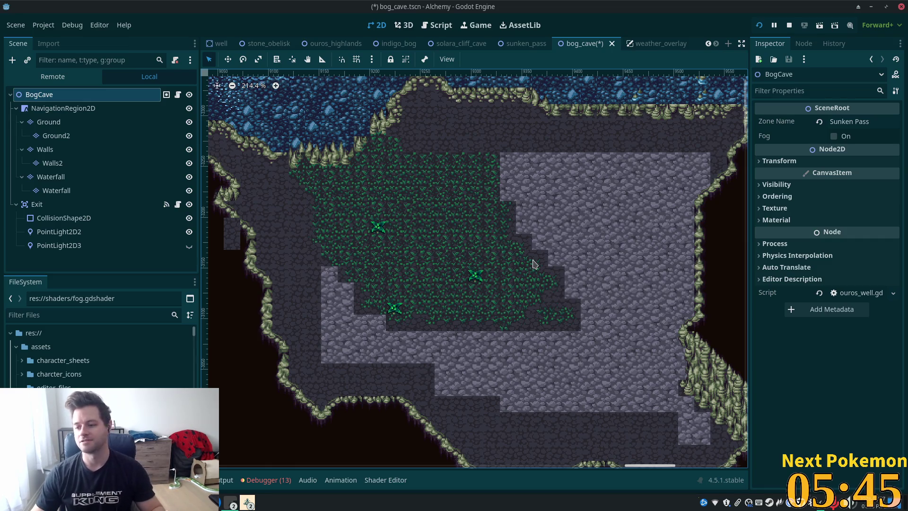
# Select the Ground layer for painting and pick a dark stone tile from the muddy cave v2 atlas.
pyautogui.scroll(5, 639, 208)
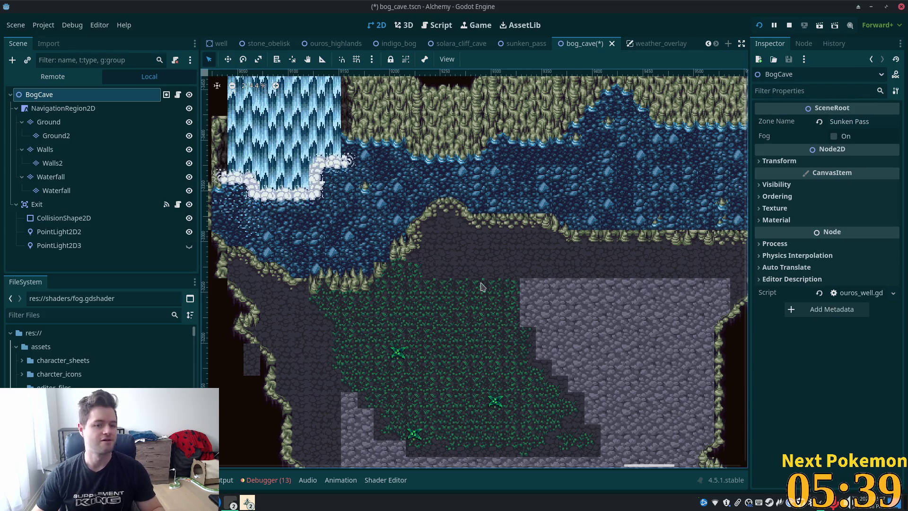
pyautogui.scroll(-5, 528, 331)
pyautogui.scroll(7, 530, 341)
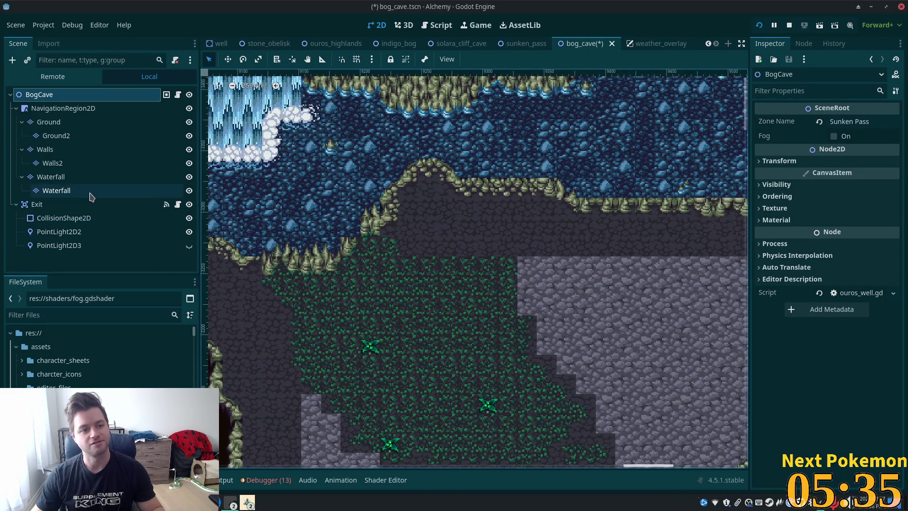
pyautogui.click(67, 125)
pyautogui.scroll(2, 390, 270)
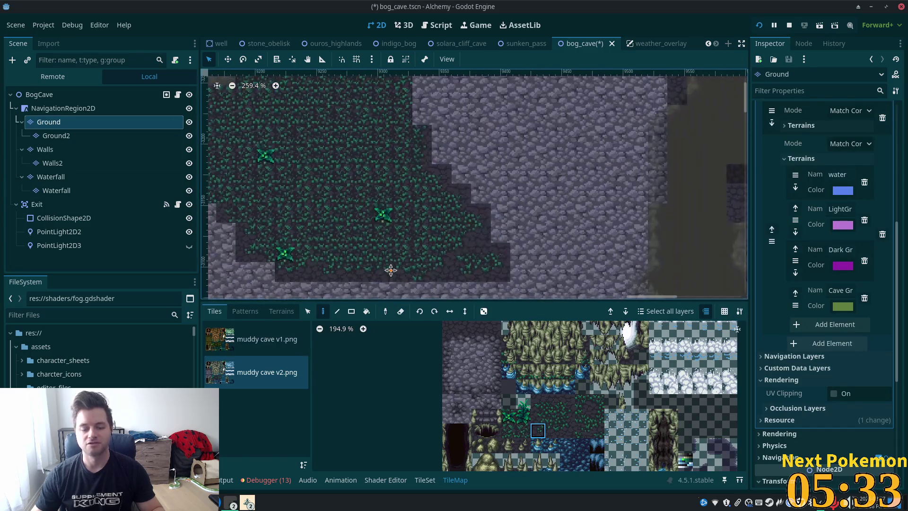
pyautogui.scroll(2, 439, 262)
pyautogui.scroll(-2, 442, 255)
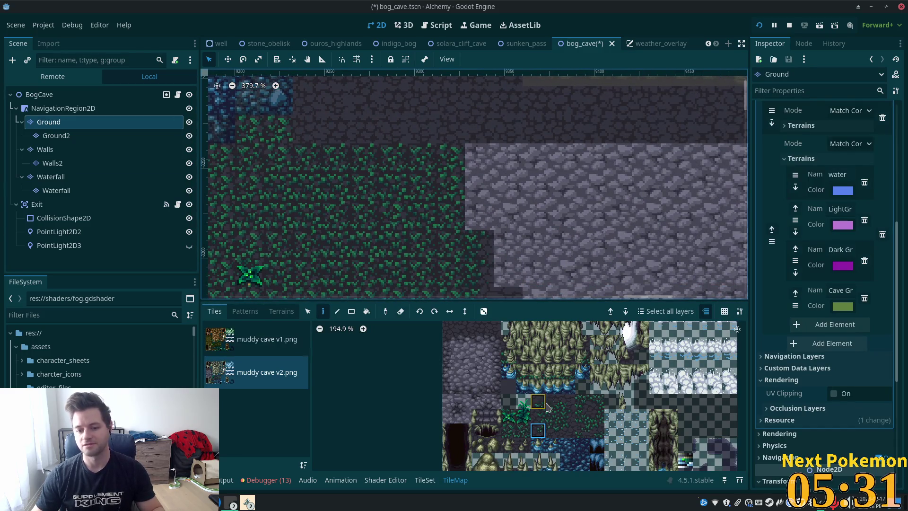
pyautogui.click(567, 415)
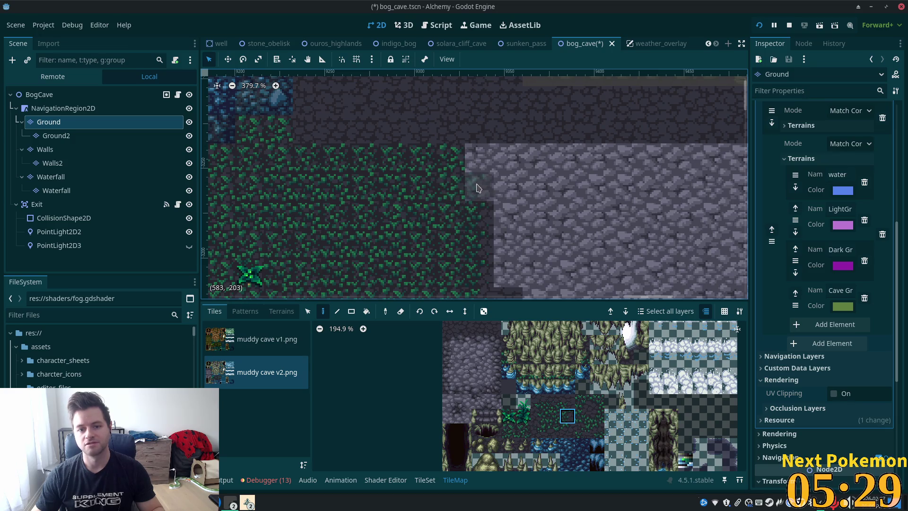
pyautogui.click(568, 401)
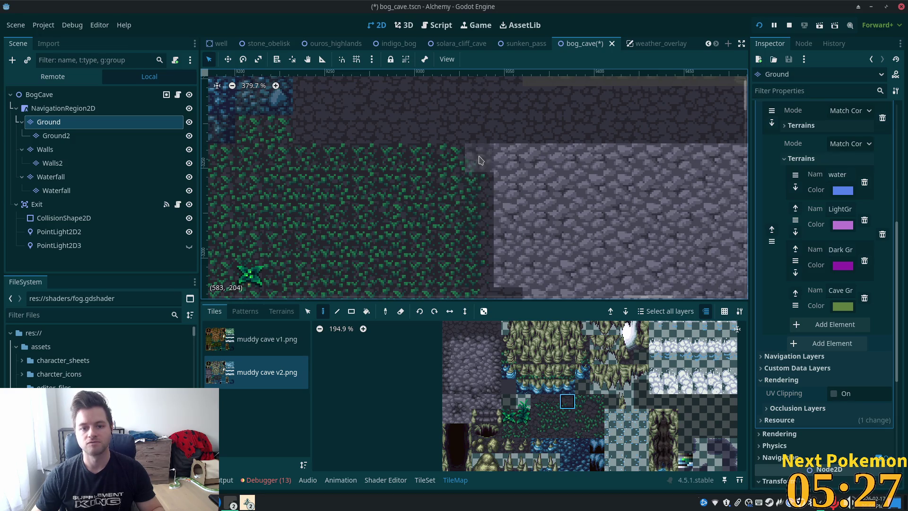
# Paint a dark tile at the corner where grass meets light stone.
pyautogui.click(479, 158)
pyautogui.scroll(2, 501, 208)
pyautogui.hscroll(-2, 501, 208)
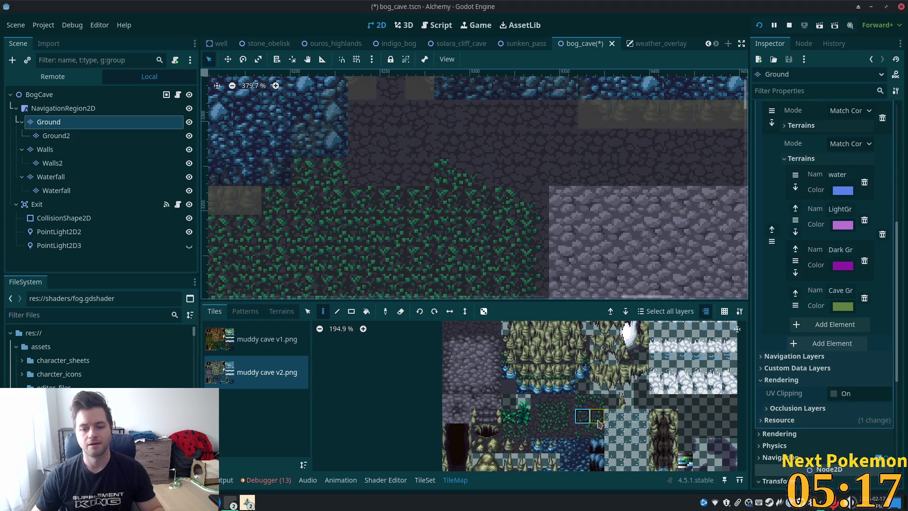
# Choose grass transition tiles from the atlas for the patch's top border.
pyautogui.click(597, 419)
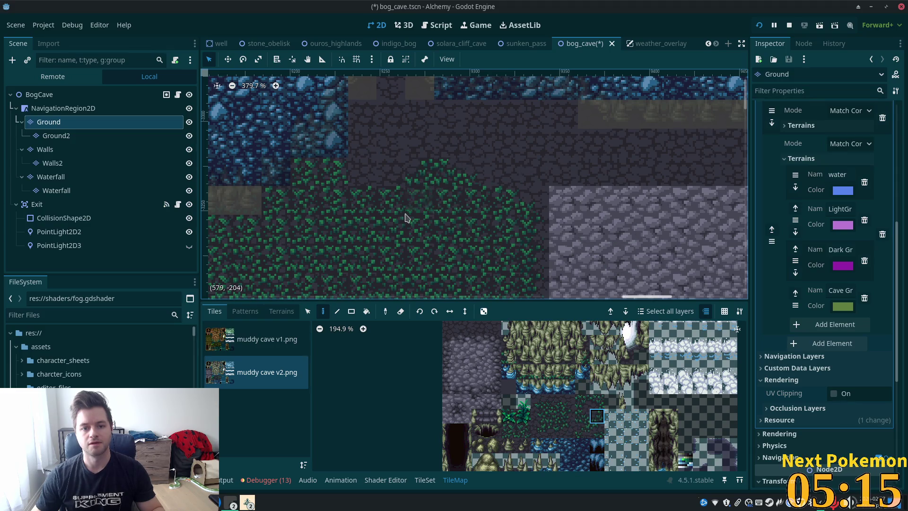
pyautogui.click(579, 420)
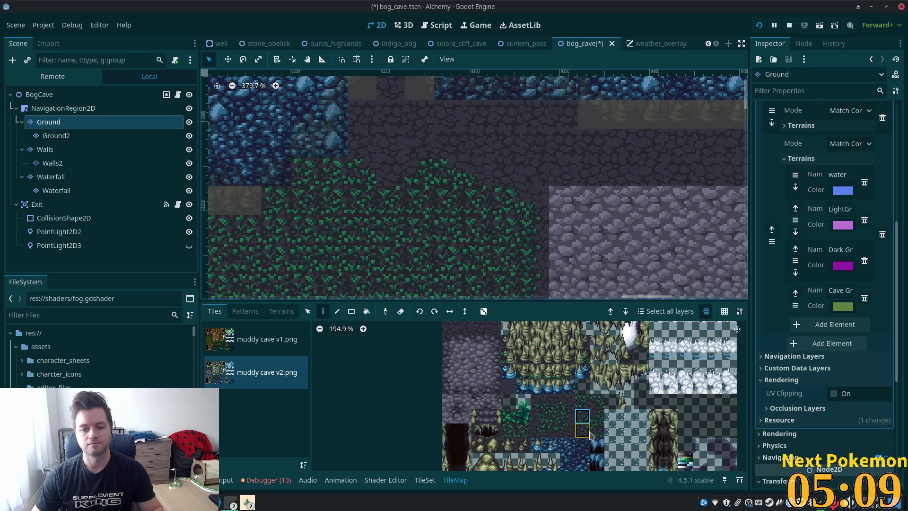
pyautogui.click(553, 405)
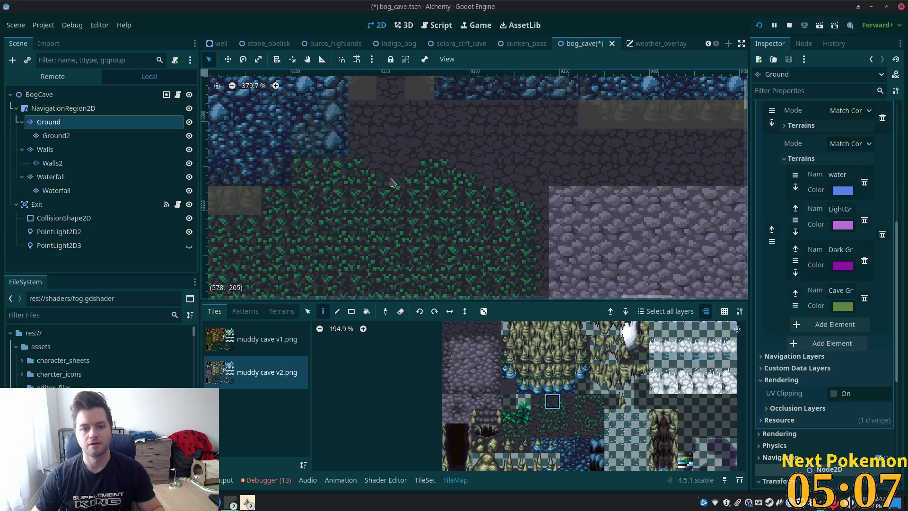
pyautogui.scroll(-4, 533, 183)
pyautogui.moveTo(509, 293)
pyautogui.mouseDown()
pyautogui.moveTo(534, 118)
pyautogui.moveTo(544, 137)
pyautogui.mouseUp()
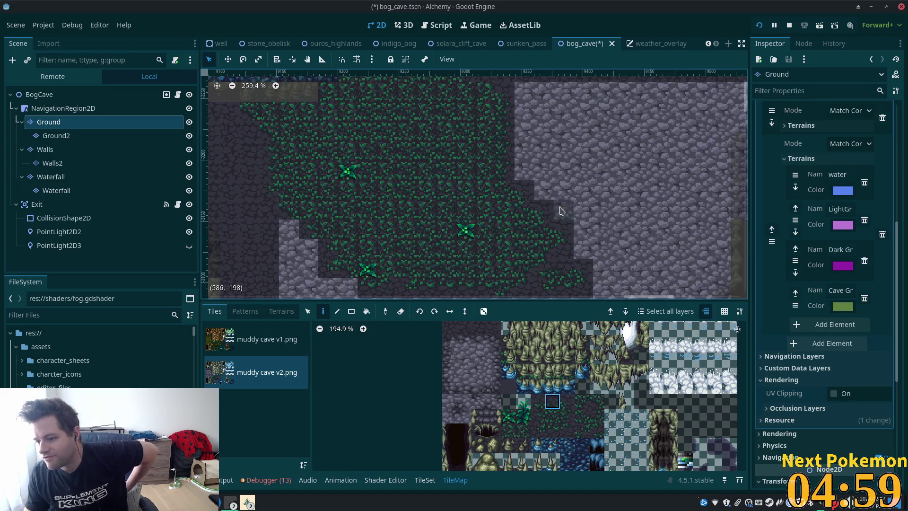
pyautogui.scroll(5, 653, 101)
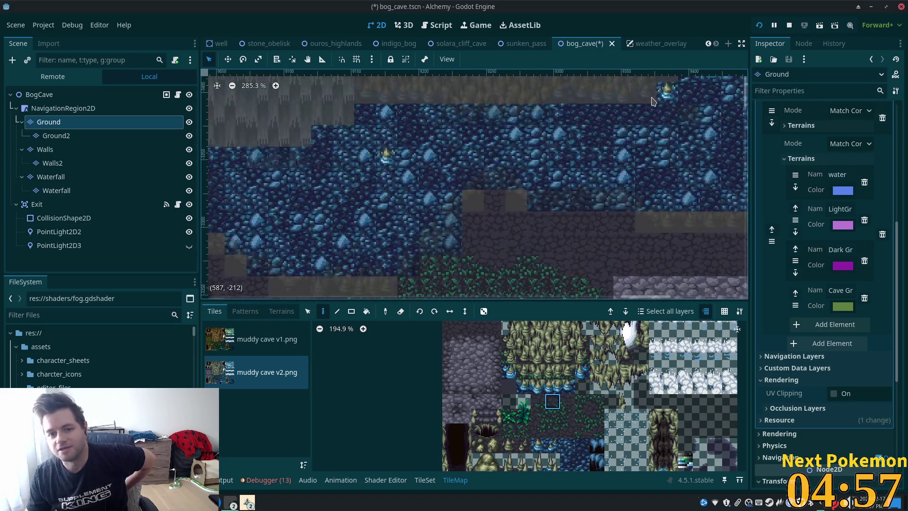
pyautogui.scroll(3, 596, 146)
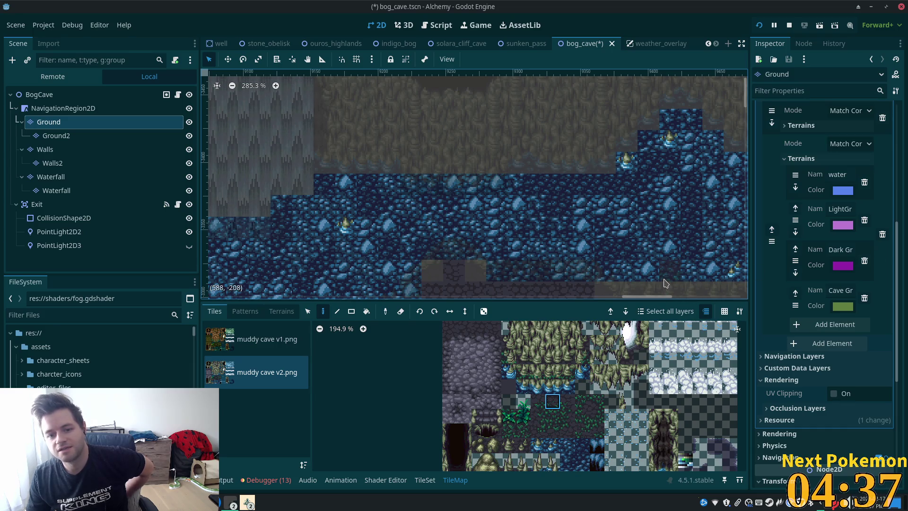
pyautogui.scroll(-4, 662, 277)
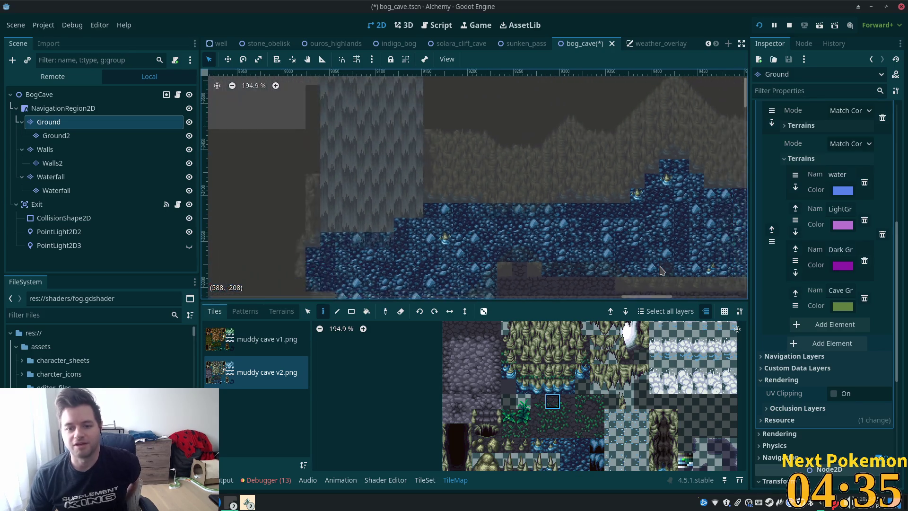
pyautogui.scroll(-6, 661, 271)
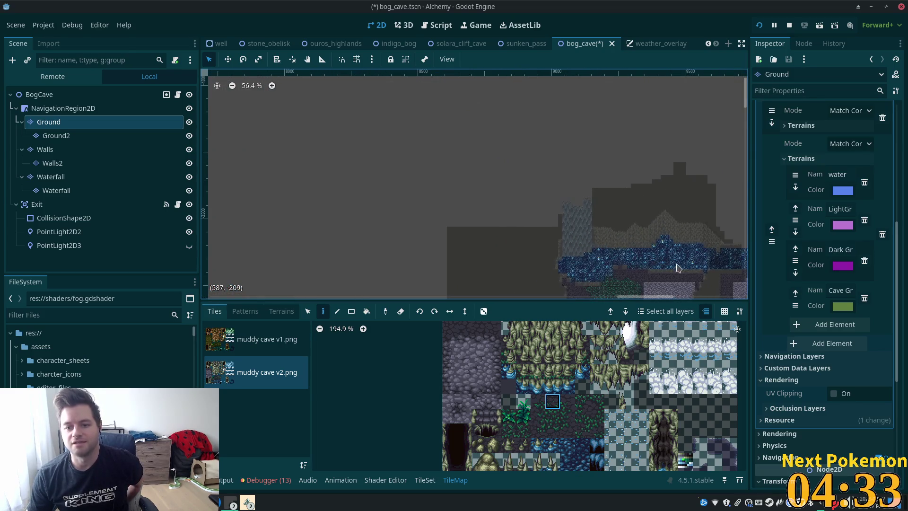
pyautogui.moveTo(678, 268)
pyautogui.mouseDown()
pyautogui.moveTo(390, 191)
pyautogui.moveTo(393, 216)
pyautogui.moveTo(482, 186)
pyautogui.moveTo(507, 196)
pyautogui.mouseUp()
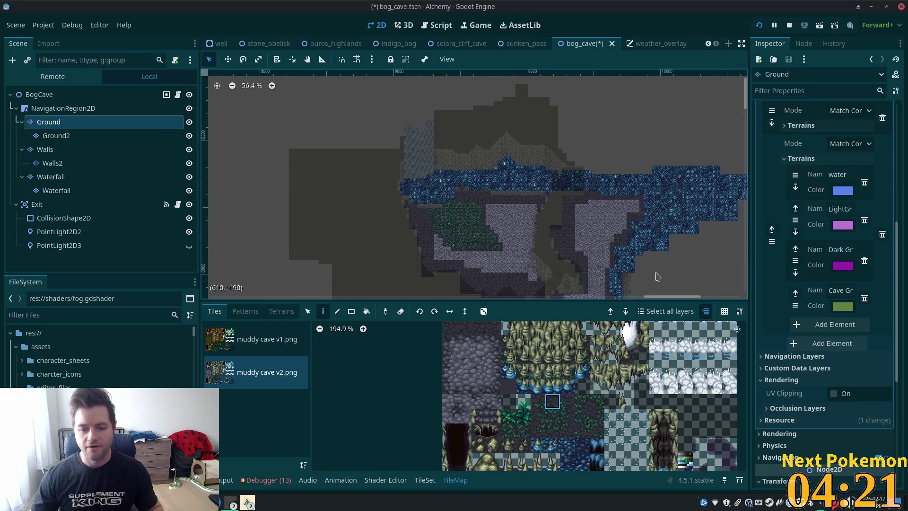
pyautogui.scroll(1, 550, 287)
pyautogui.scroll(6, 473, 223)
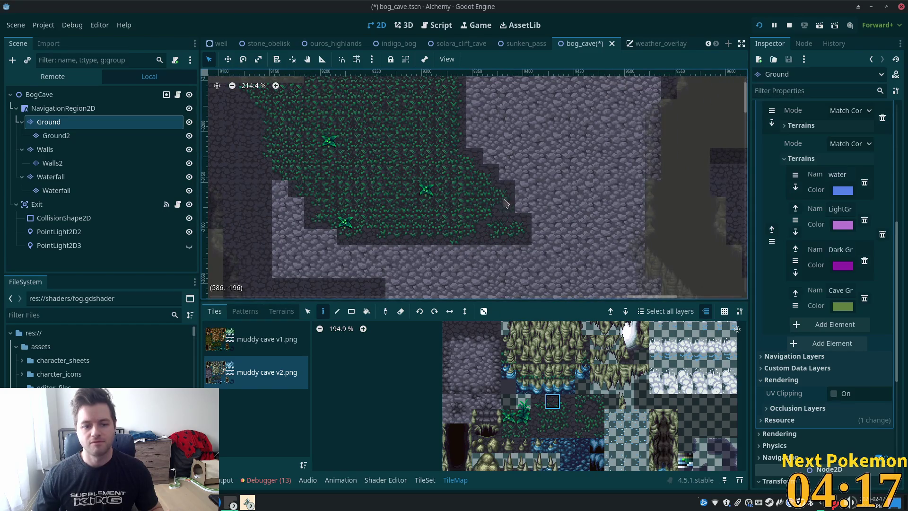
# Paint dark stone tiles over two cells beside the grass and onto the cave floor edge.
pyautogui.moveTo(504, 204); pyautogui.dragTo(629, 147)
pyautogui.moveTo(416, 206); pyautogui.dragTo(469, 192)
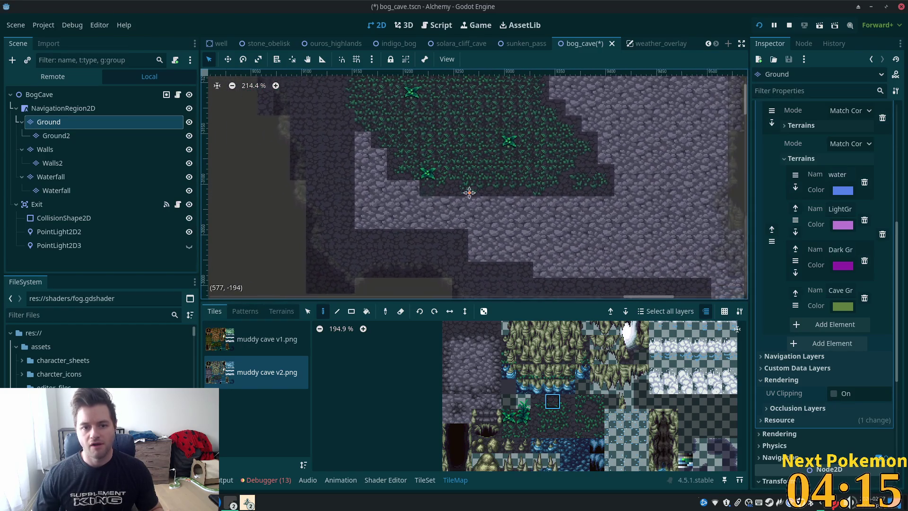
pyautogui.scroll(4, 469, 193)
pyautogui.click(494, 341)
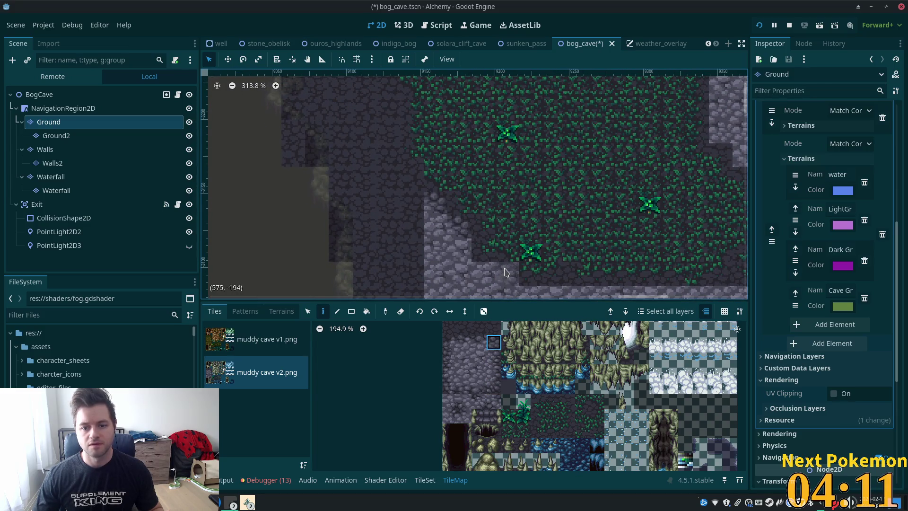
pyautogui.moveTo(505, 272); pyautogui.dragTo(487, 274)
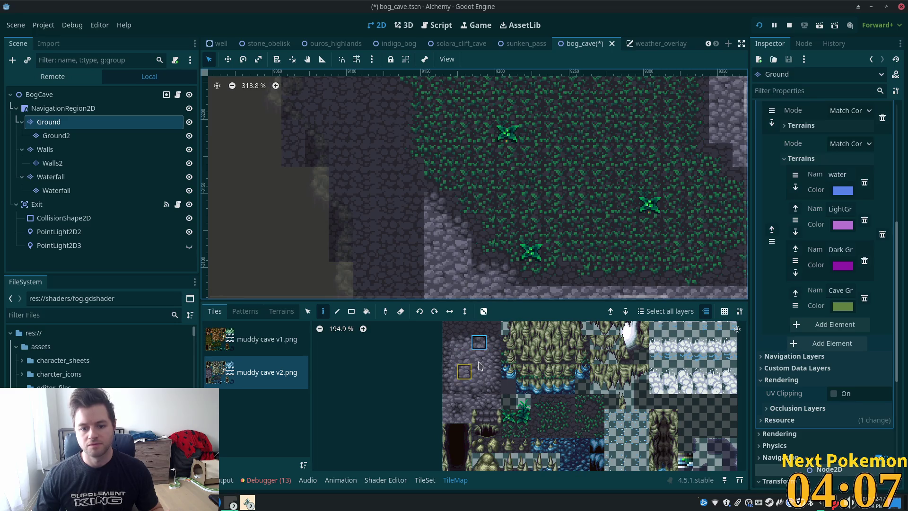
pyautogui.click(496, 360)
pyautogui.click(461, 259)
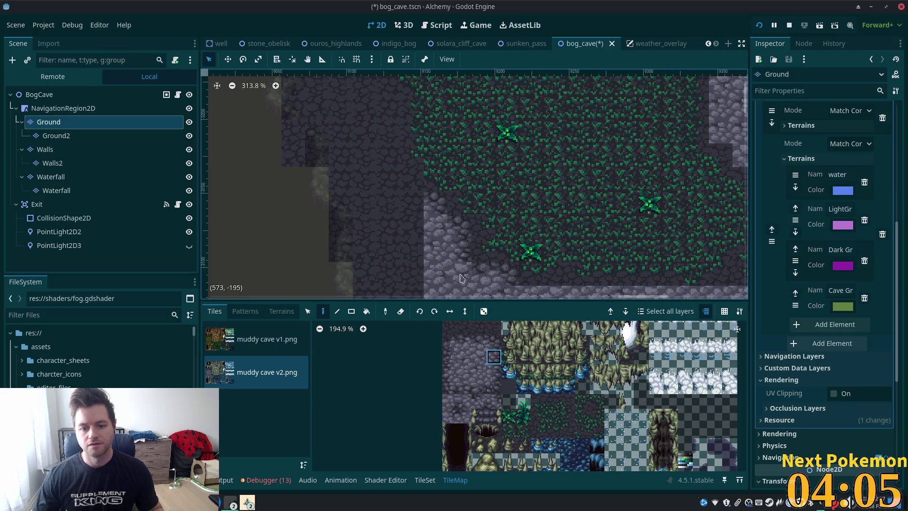
pyautogui.click(453, 419)
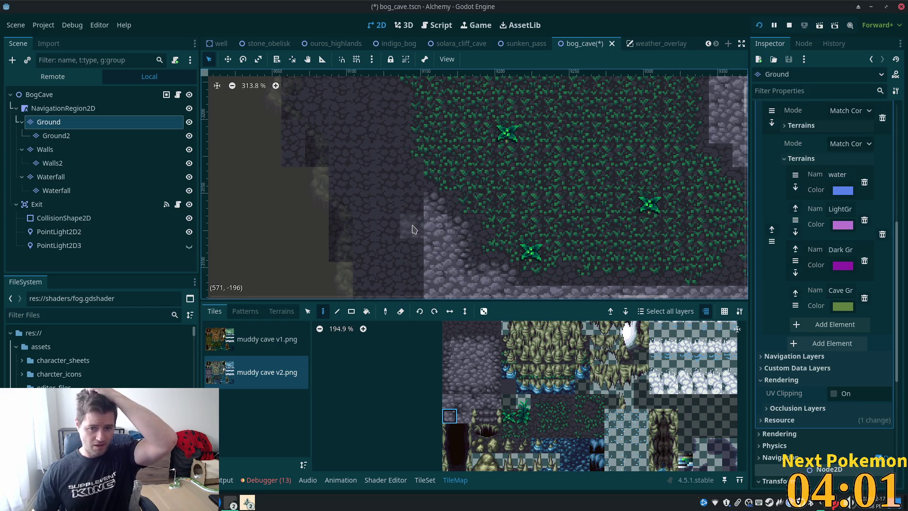
pyautogui.click(448, 348)
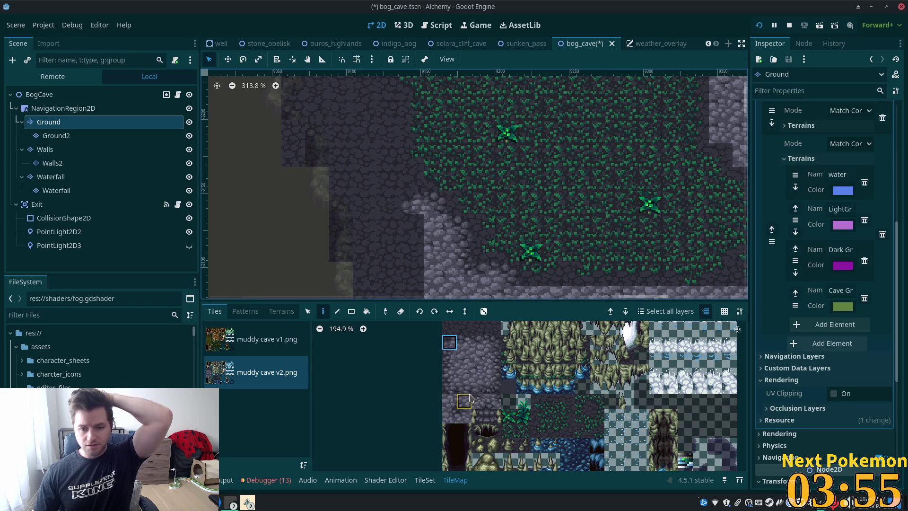
pyautogui.scroll(-5, 460, 189)
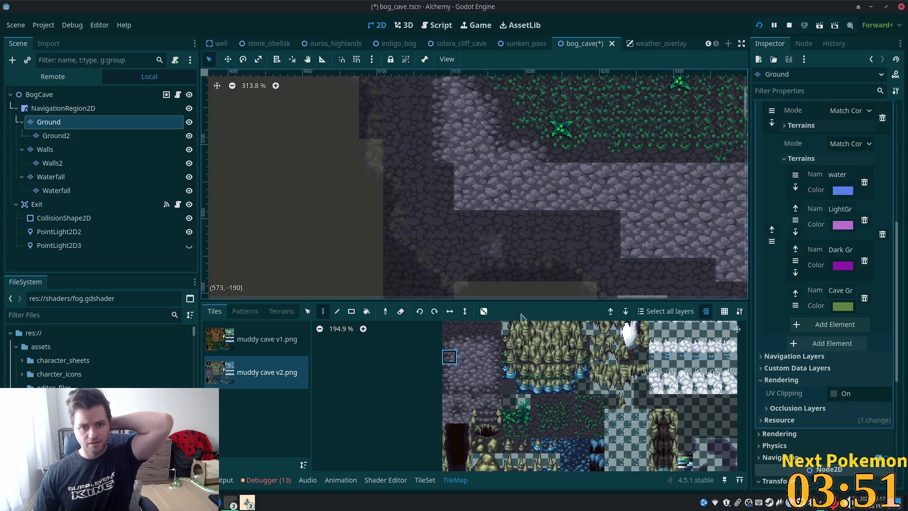
# Paint dark wall tiles and lighter edge tiles along the lower floor edge.
pyautogui.click(465, 403)
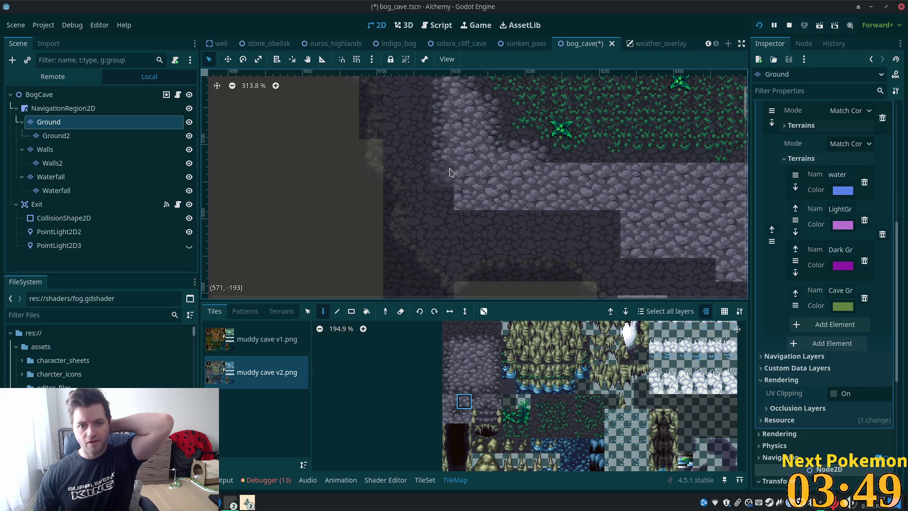
pyautogui.click(462, 418)
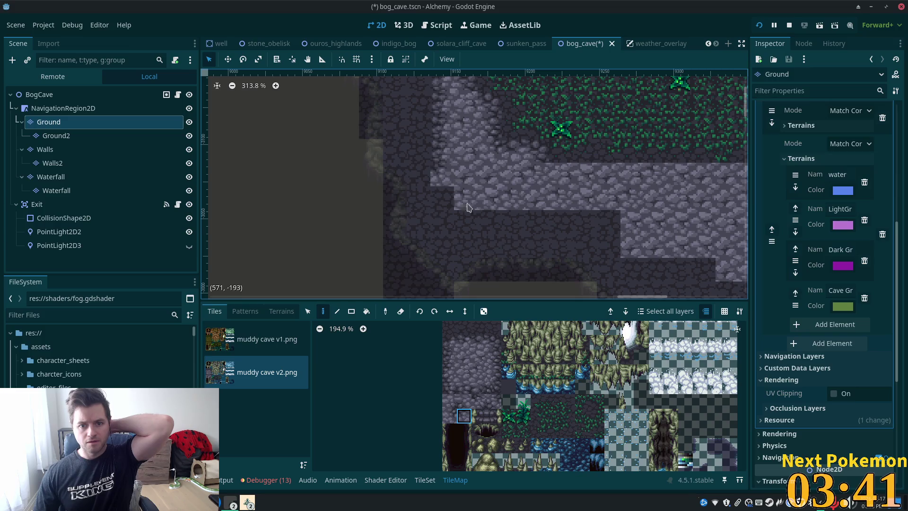
pyautogui.click(453, 344)
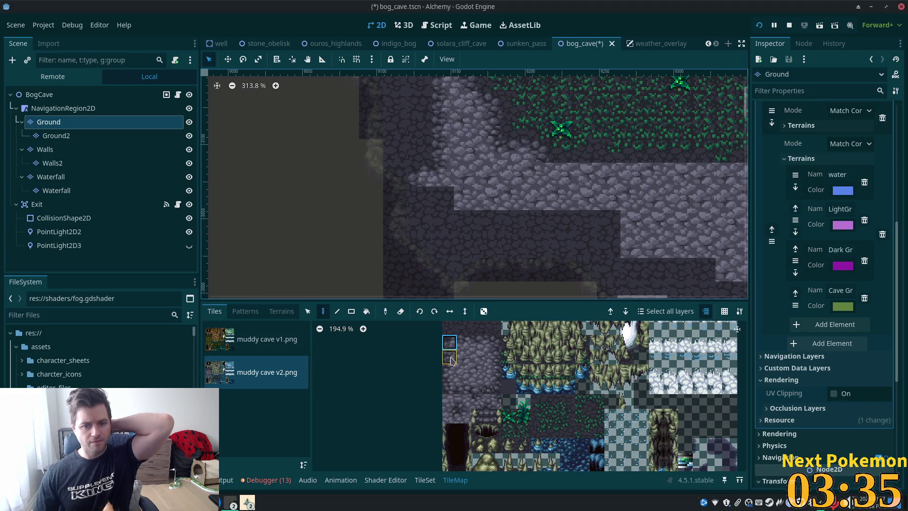
pyautogui.click(450, 358)
pyautogui.click(442, 198)
pyautogui.click(450, 391)
pyautogui.click(421, 222)
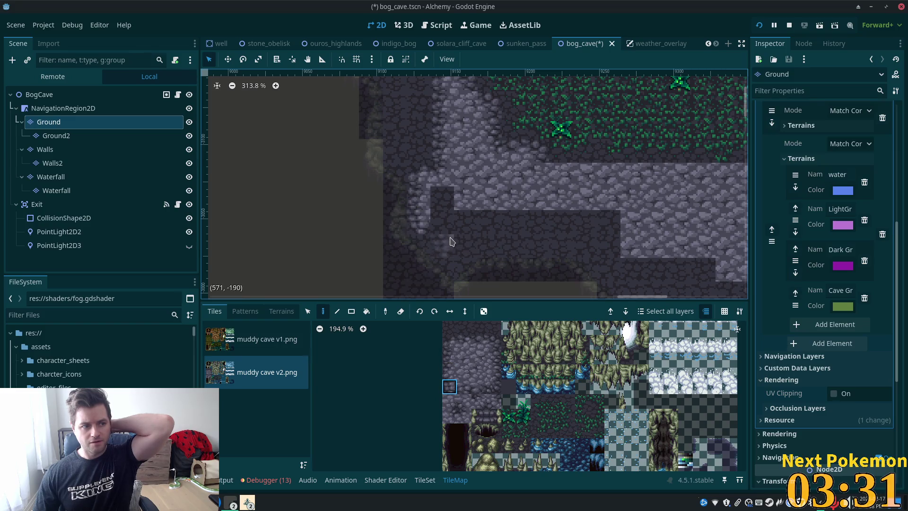
# Paint a two-tile cobblestone strip and a run of cobblestone tiles down the floor edge.
pyautogui.moveTo(464, 386); pyautogui.dragTo(479, 387)
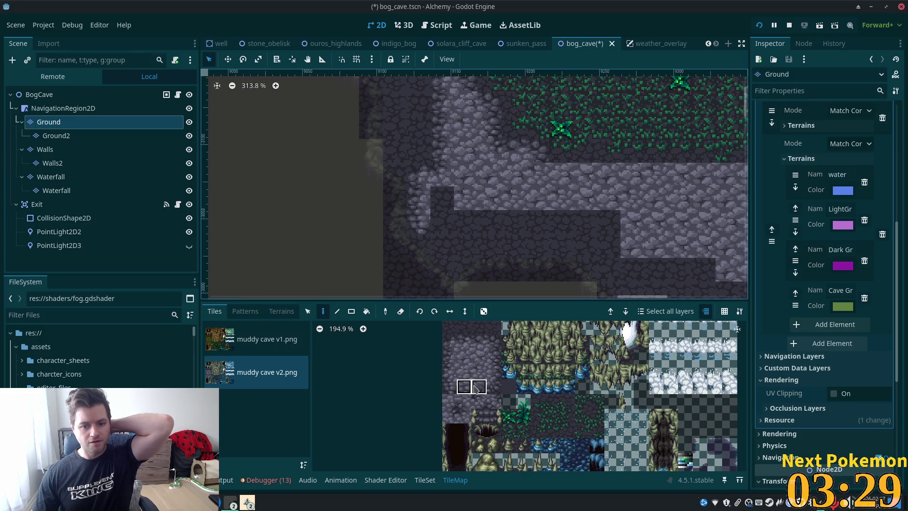
pyautogui.click(457, 229)
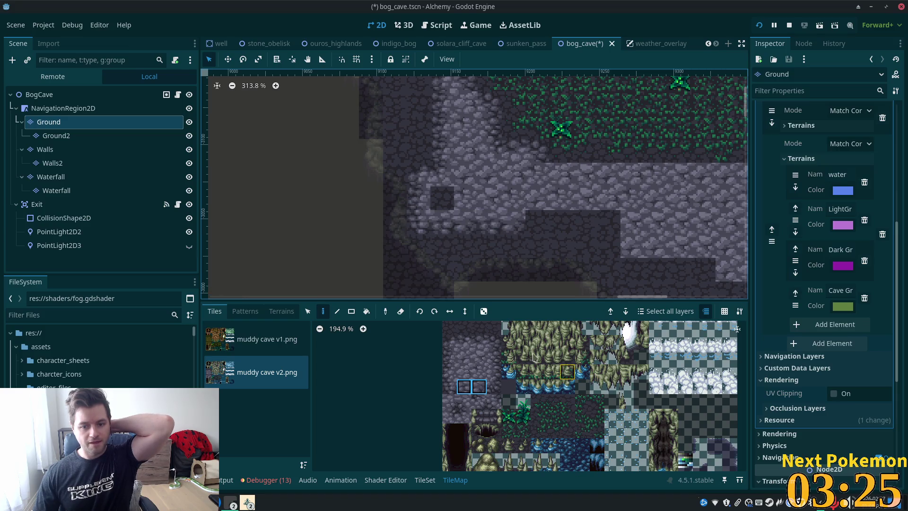
pyautogui.click(452, 389)
pyautogui.click(538, 246)
pyautogui.click(466, 405)
pyautogui.click(537, 245)
pyautogui.click(537, 222)
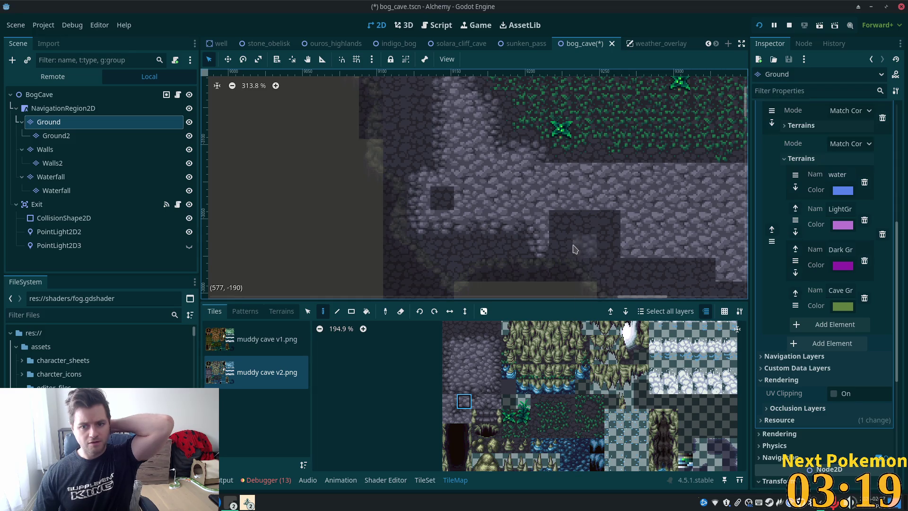
# Repaint a strip of the floor edge with a different edge tile.
pyautogui.click(494, 387)
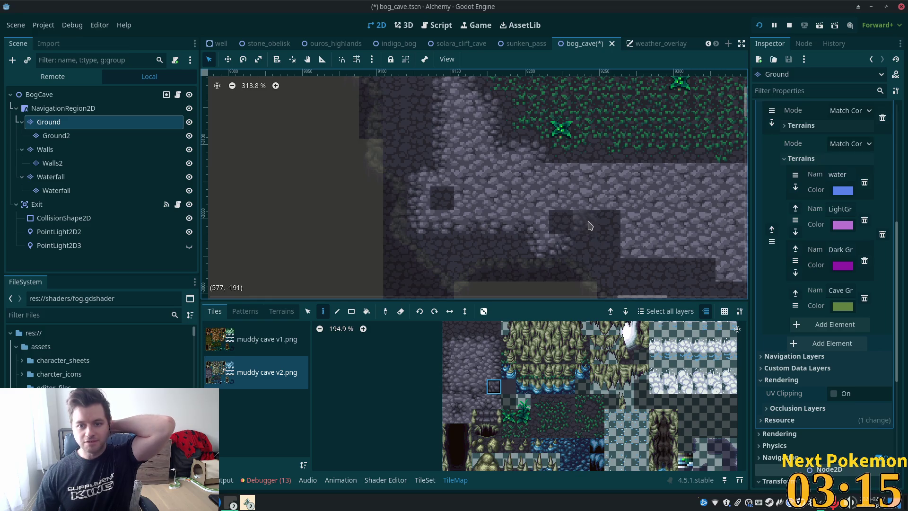
pyautogui.click(450, 401)
pyautogui.moveTo(562, 269)
pyautogui.mouseDown()
pyautogui.moveTo(562, 241)
pyautogui.moveTo(607, 222)
pyautogui.mouseUp()
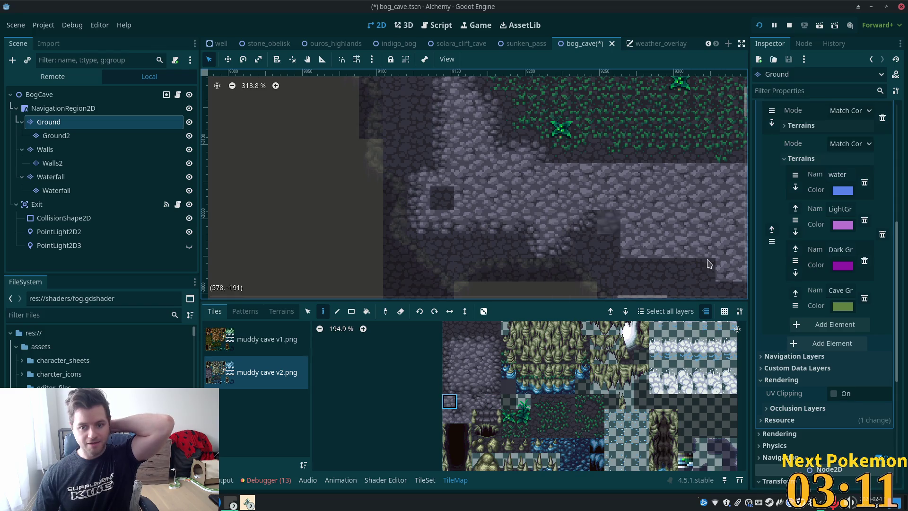
pyautogui.keyDown('ctrl'); pyautogui.click(653, 272); pyautogui.keyUp('ctrl')
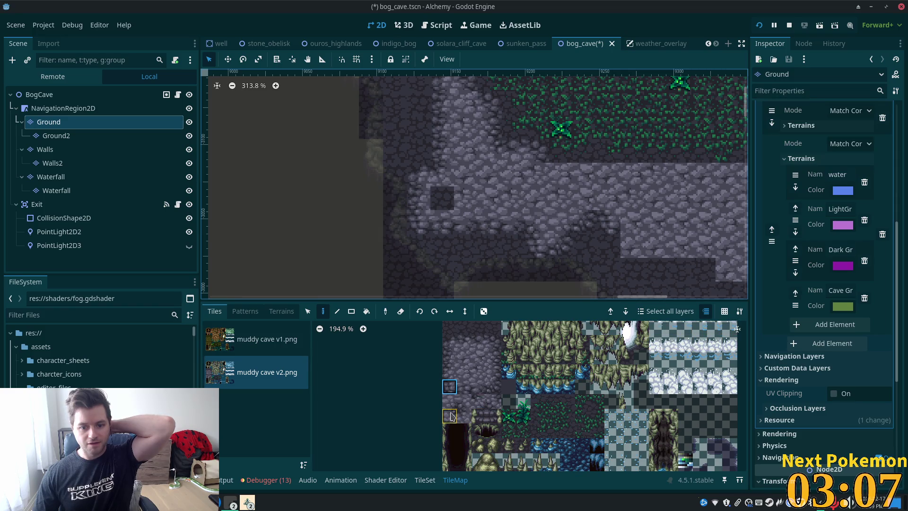
pyautogui.moveTo(449, 401); pyautogui.dragTo(464, 401)
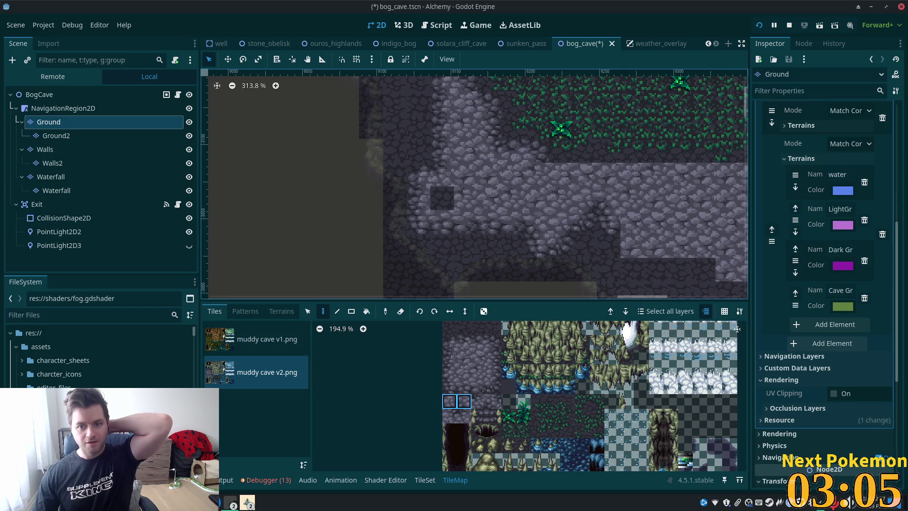
pyautogui.scroll(-3, 654, 215)
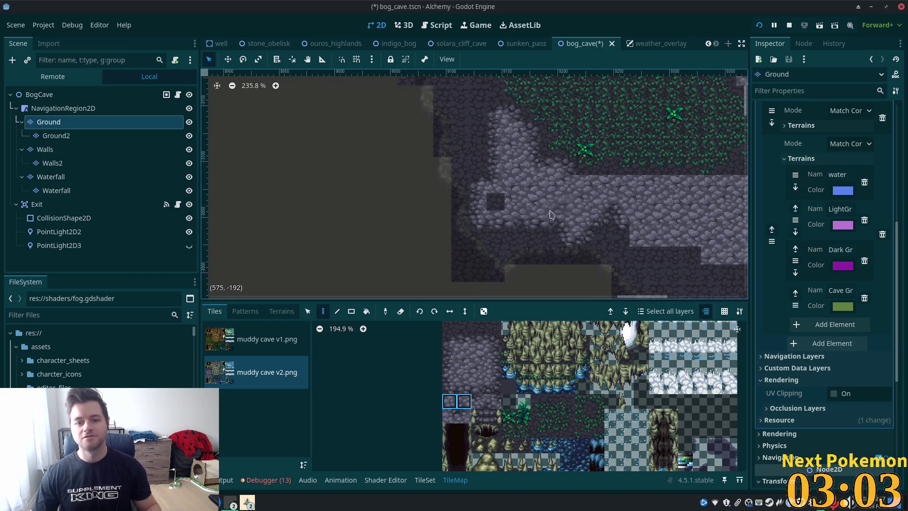
pyautogui.scroll(5, 470, 213)
pyautogui.click(468, 371)
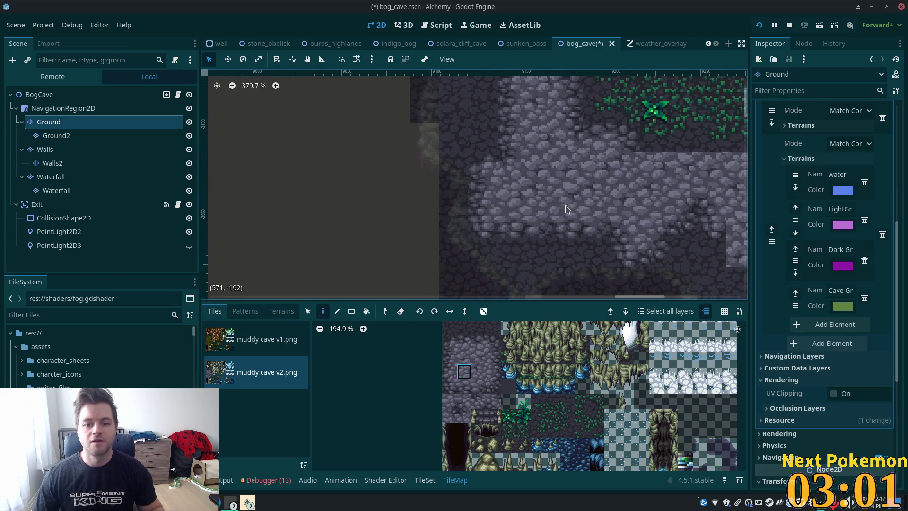
pyautogui.scroll(-3, 682, 203)
pyautogui.scroll(-3, 683, 203)
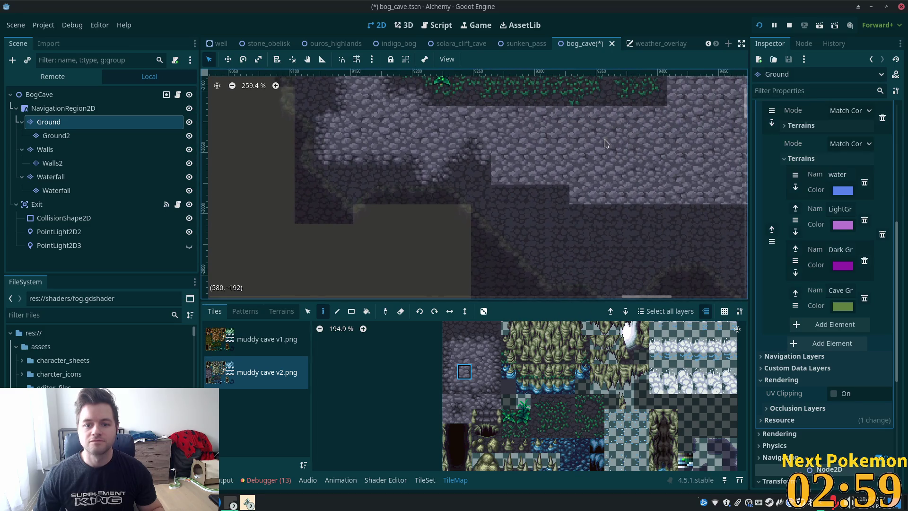
pyautogui.scroll(-3, 598, 153)
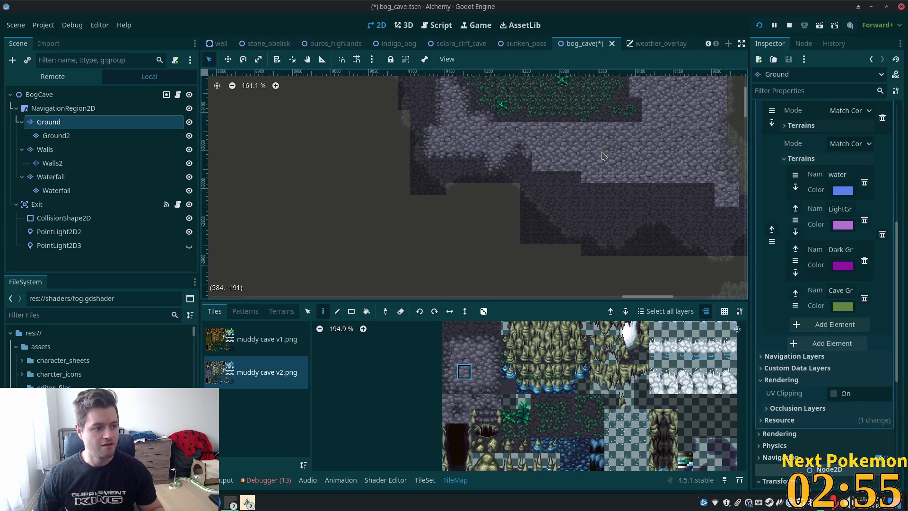
pyautogui.scroll(6, 563, 176)
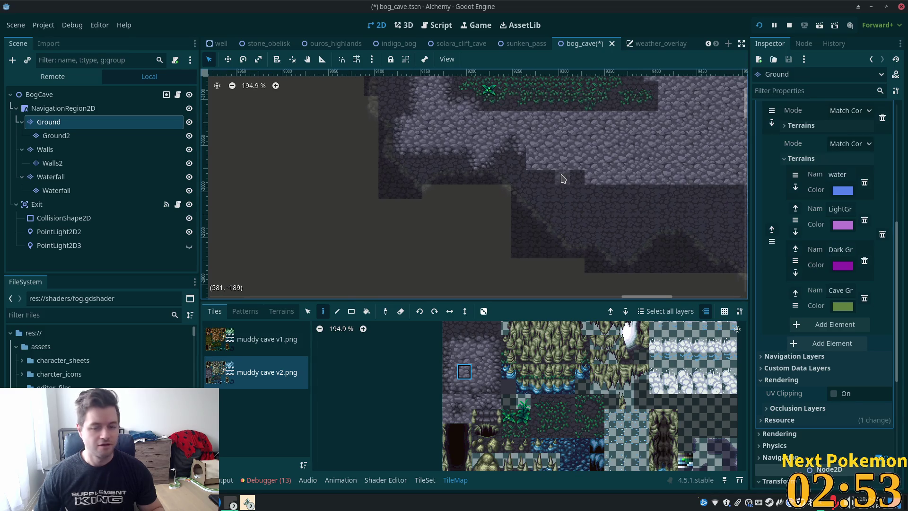
pyautogui.scroll(1, 546, 173)
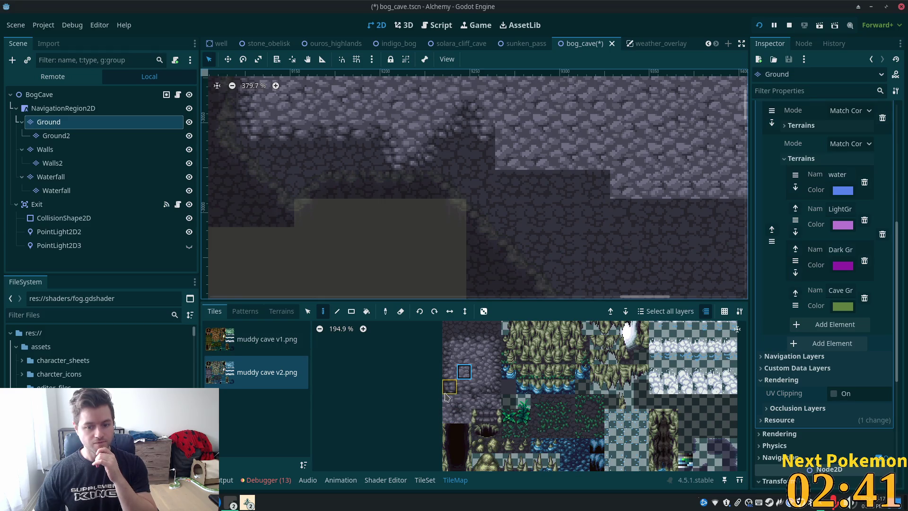
pyautogui.click(446, 390)
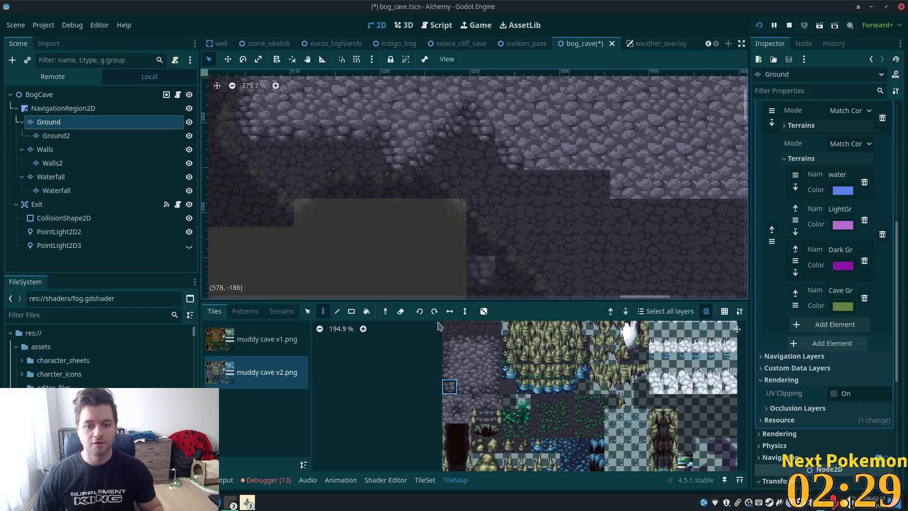
pyautogui.click(463, 406)
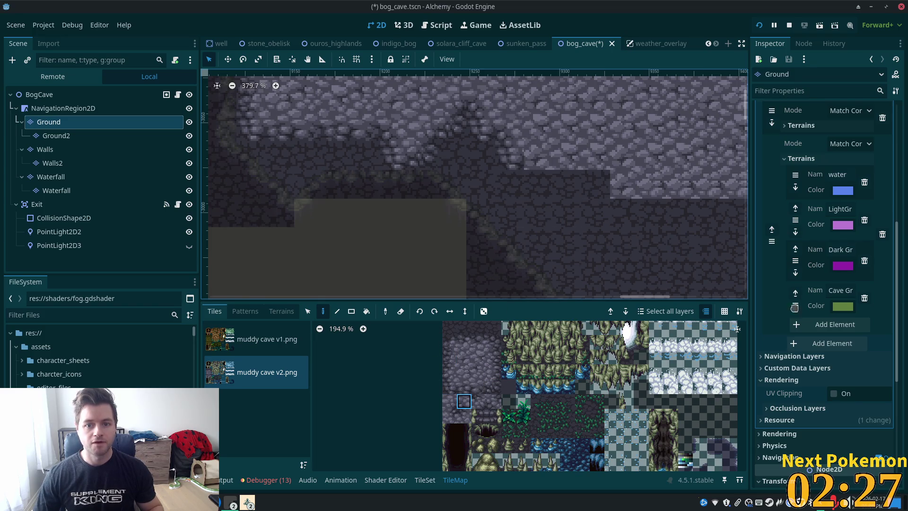
pyautogui.moveTo(602, 247); pyautogui.dragTo(486, 284)
pyautogui.scroll(-10, 486, 287)
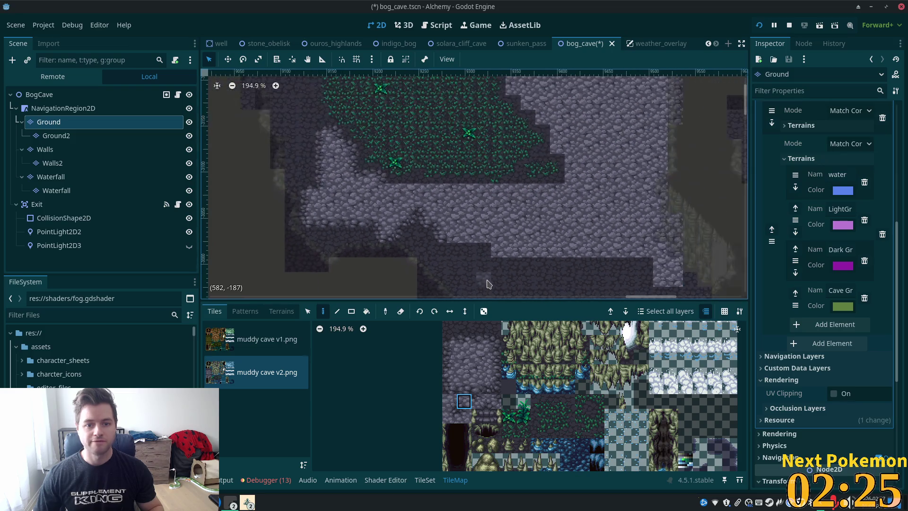
# Replace two light stone cells near the floor step with dark cobblestone.
pyautogui.scroll(10, 429, 207)
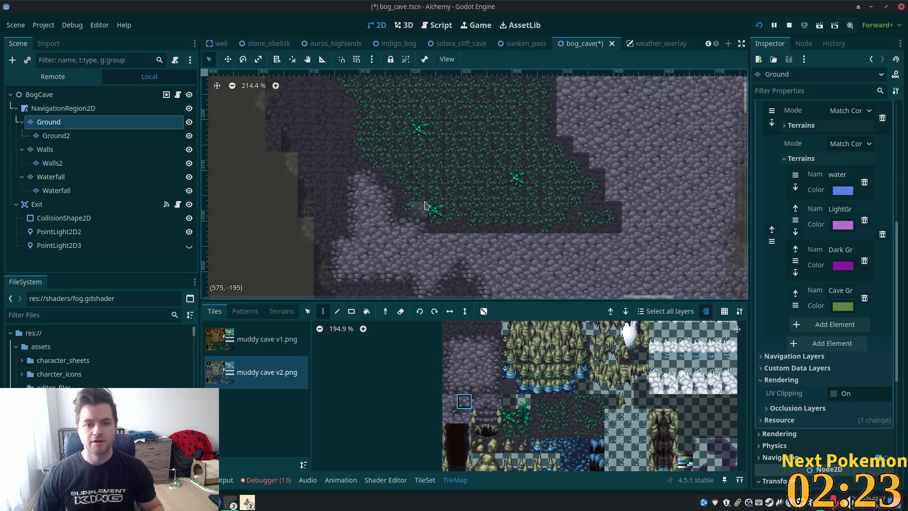
pyautogui.scroll(1, 443, 266)
pyautogui.moveTo(477, 243); pyautogui.dragTo(514, 181)
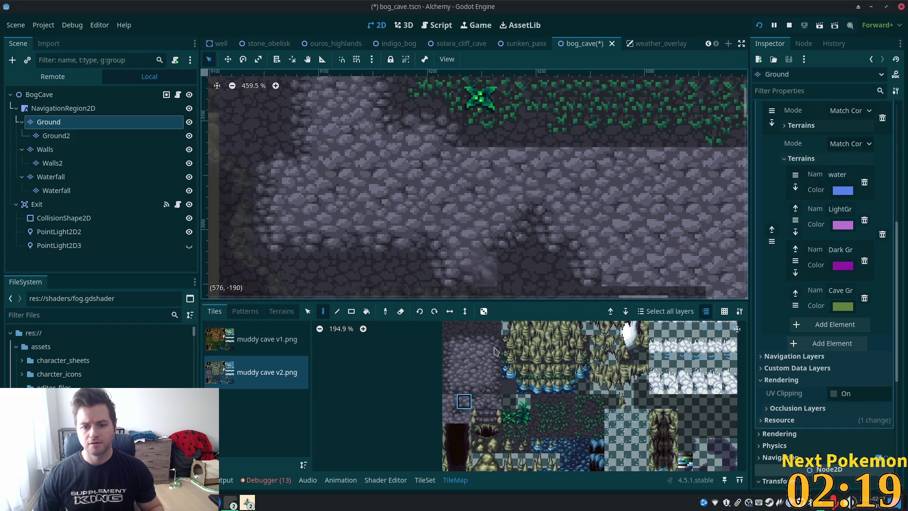
pyautogui.keyDown('ctrl'); pyautogui.click(480, 269); pyautogui.keyUp('ctrl')
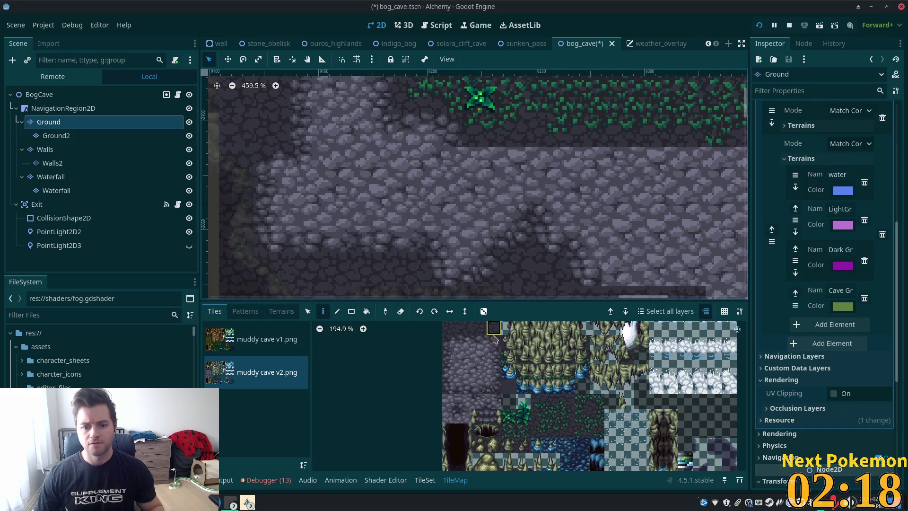
pyautogui.keyDown('ctrl'); pyautogui.click(466, 165); pyautogui.keyUp('ctrl')
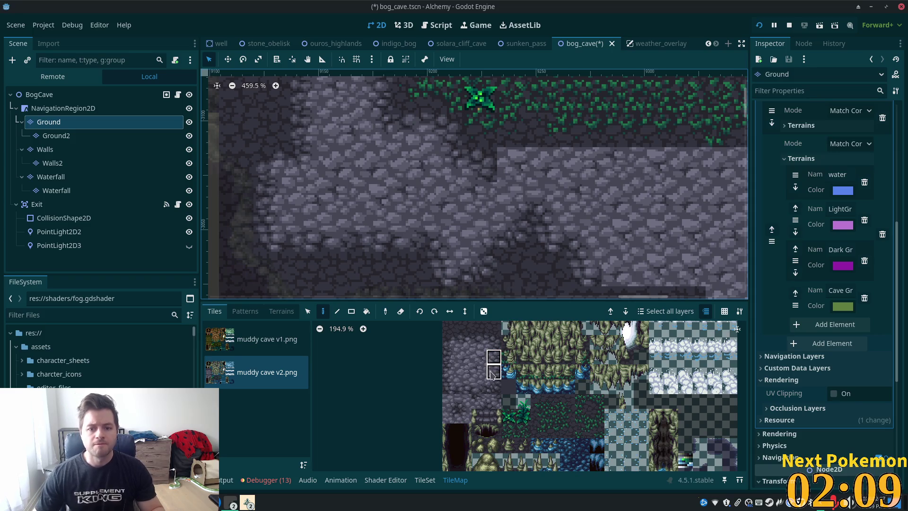
pyautogui.moveTo(491, 374); pyautogui.dragTo(492, 375)
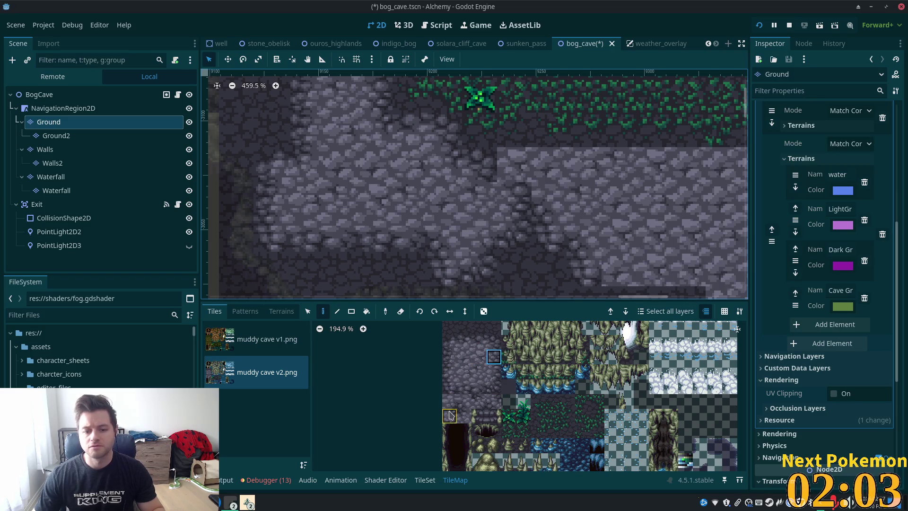
pyautogui.click(492, 341)
pyautogui.click(514, 166)
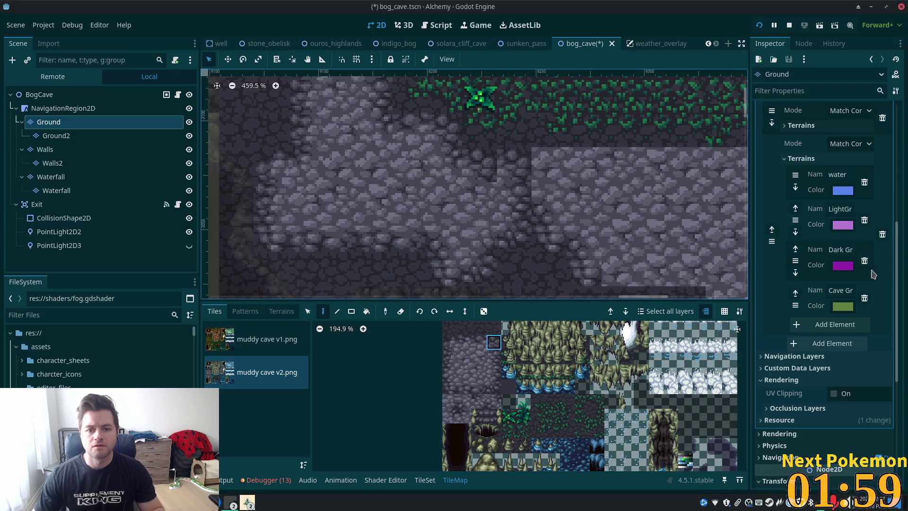
# Paint two more stacked stone tiles into the floor step.
pyautogui.click(480, 342)
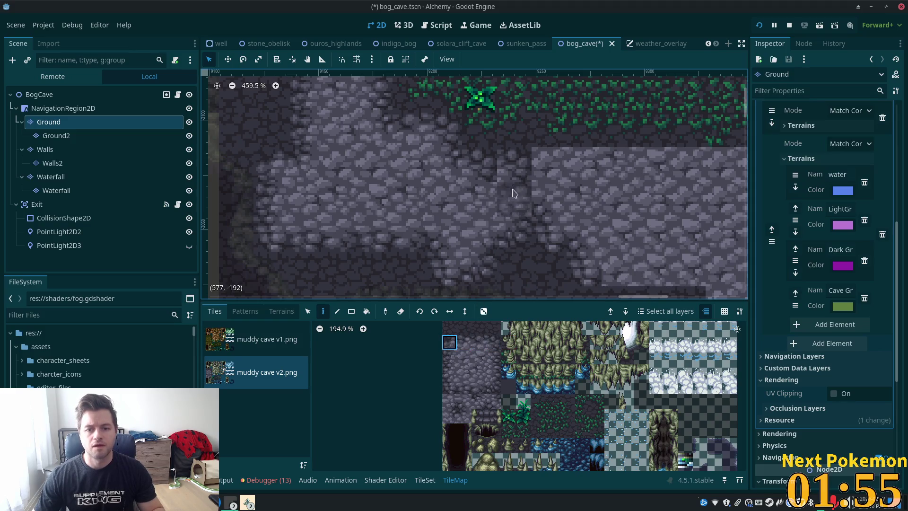
pyautogui.click(449, 341)
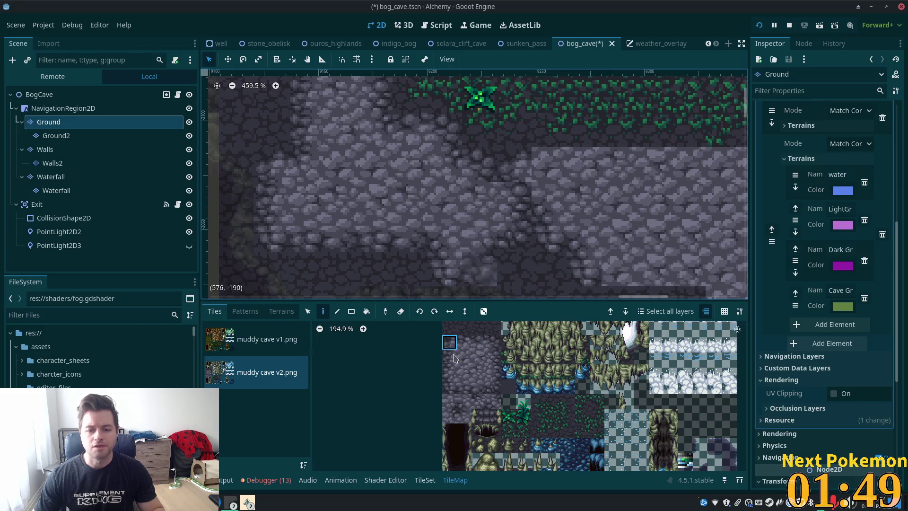
pyautogui.click(449, 416)
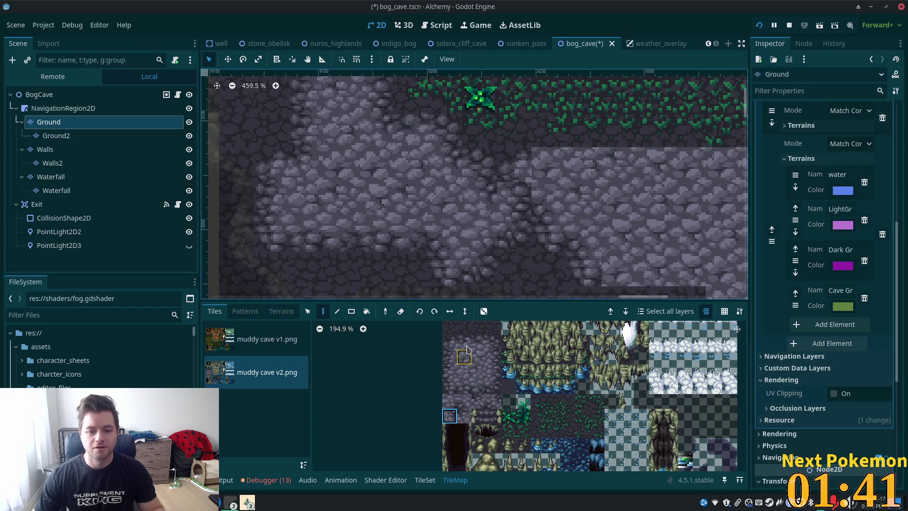
pyautogui.click(466, 348)
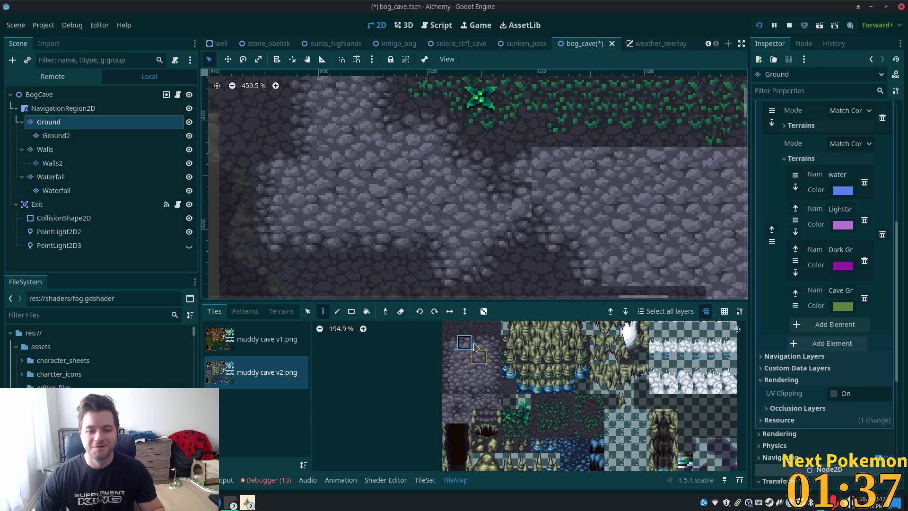
pyautogui.click(495, 343)
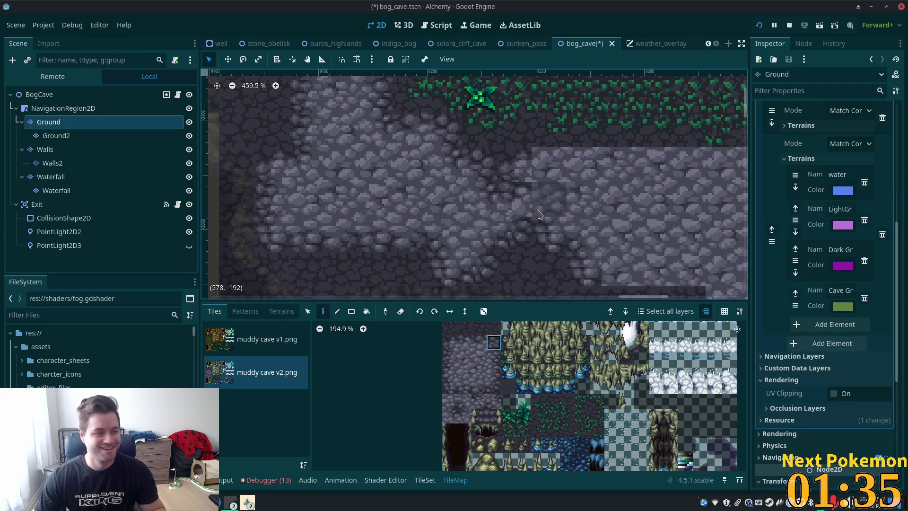
pyautogui.click(540, 215)
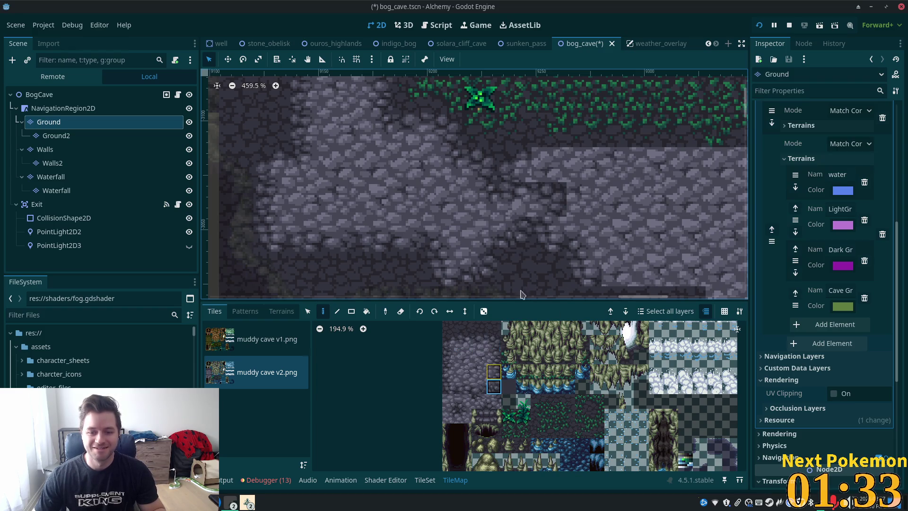
pyautogui.click(541, 234)
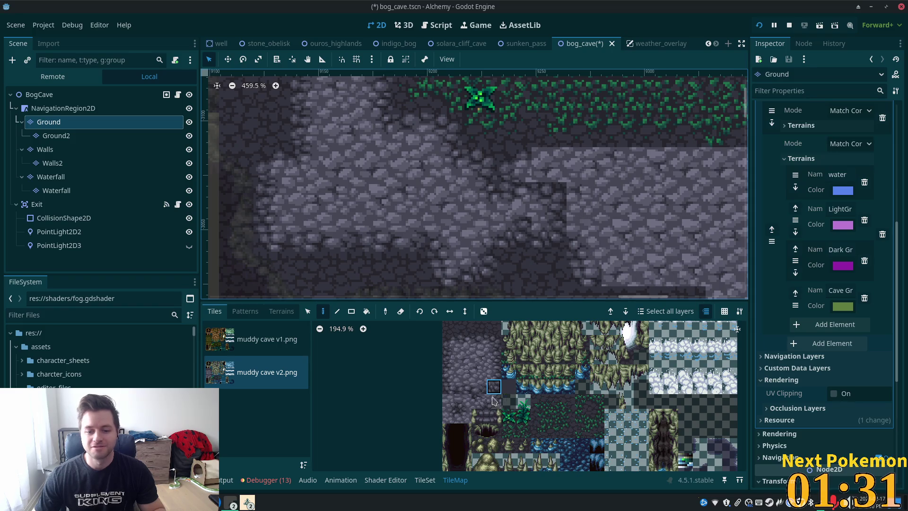
pyautogui.click(479, 386)
# Paint a Dark Ground terrain strip up the light floor's left edge.
pyautogui.moveTo(687, 244); pyautogui.dragTo(579, 233)
pyautogui.click(281, 311)
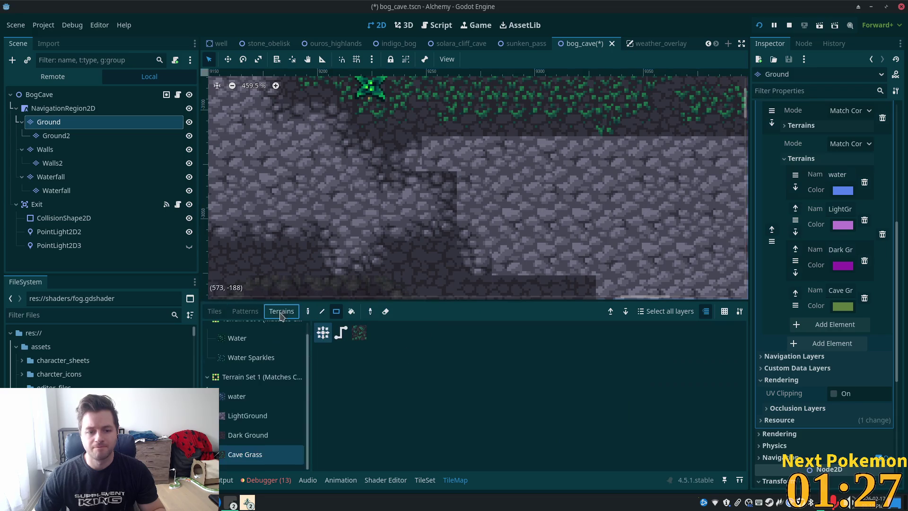
pyautogui.click(243, 435)
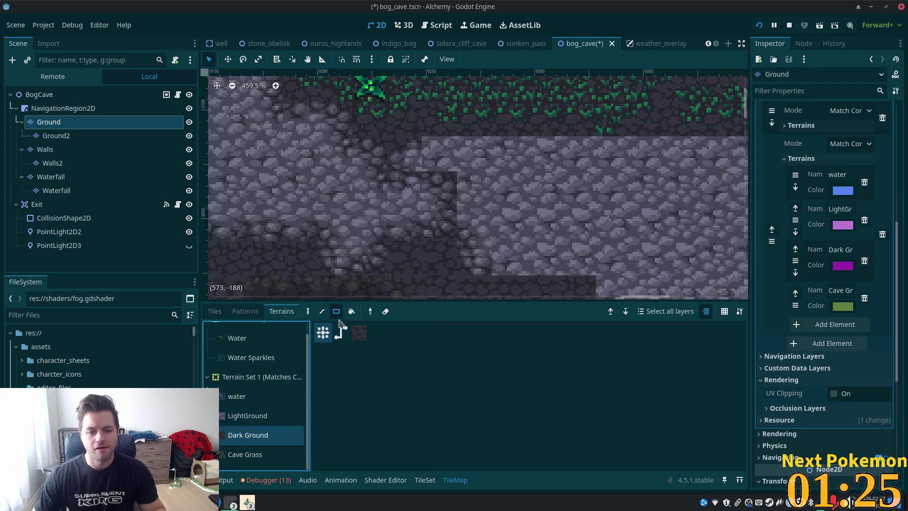
pyautogui.click(308, 311)
pyautogui.moveTo(463, 256)
pyautogui.mouseDown()
pyautogui.moveTo(471, 193)
pyautogui.moveTo(430, 138)
pyautogui.moveTo(439, 151)
pyautogui.mouseUp()
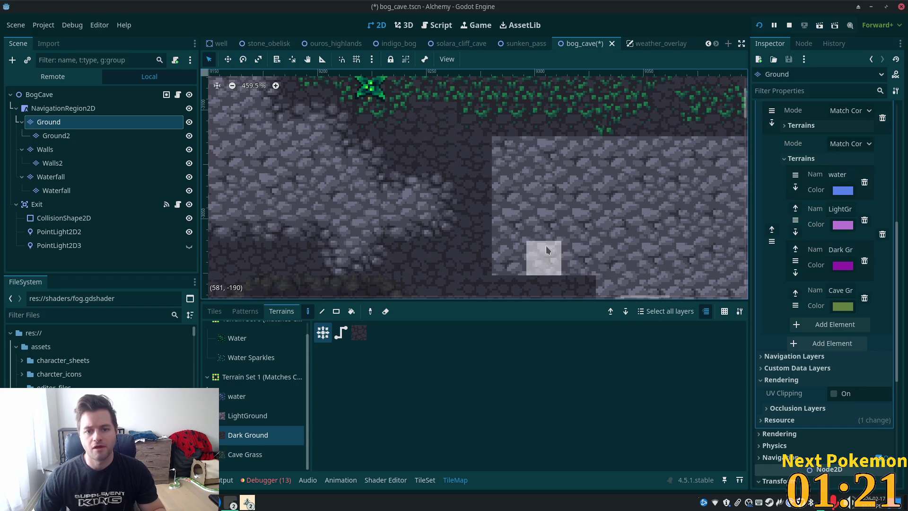
pyautogui.click(509, 154)
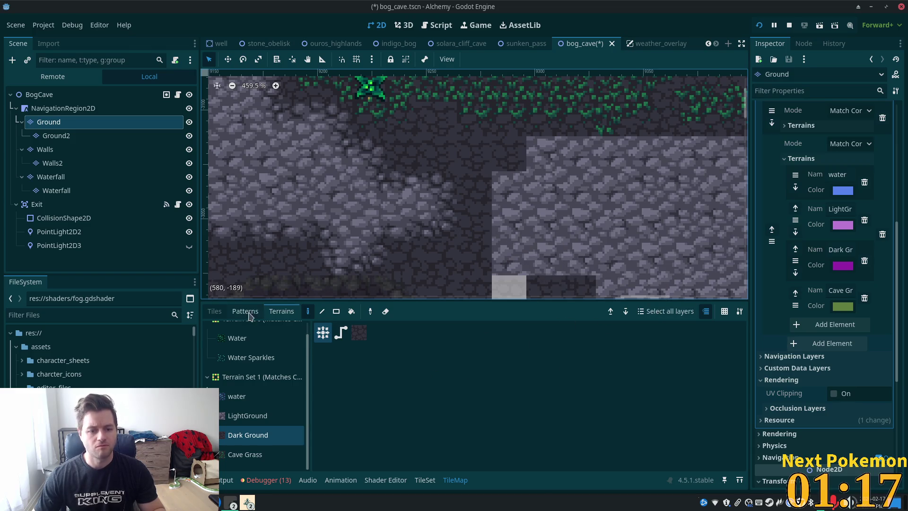
# Return to the tile atlas and pick the dark cobblestone edge tiles.
pyautogui.click(214, 312)
pyautogui.click(450, 342)
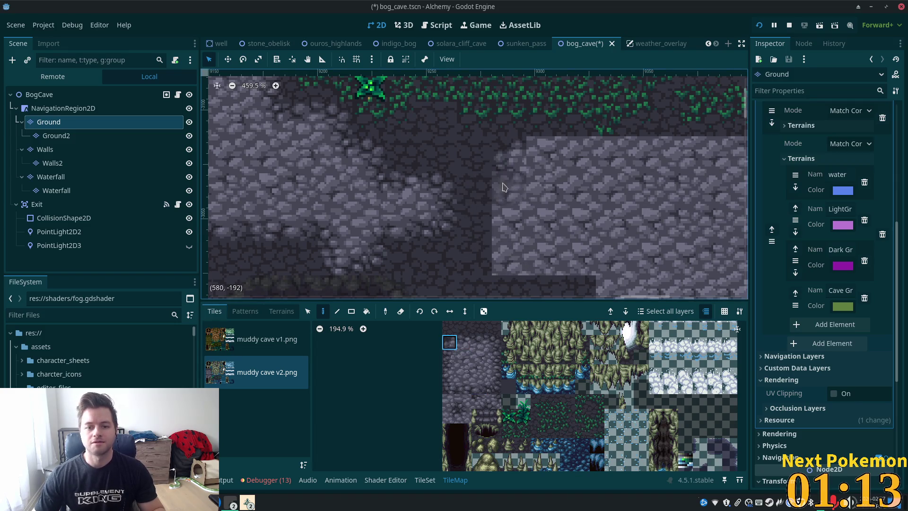
pyautogui.moveTo(449, 358); pyautogui.dragTo(449, 372)
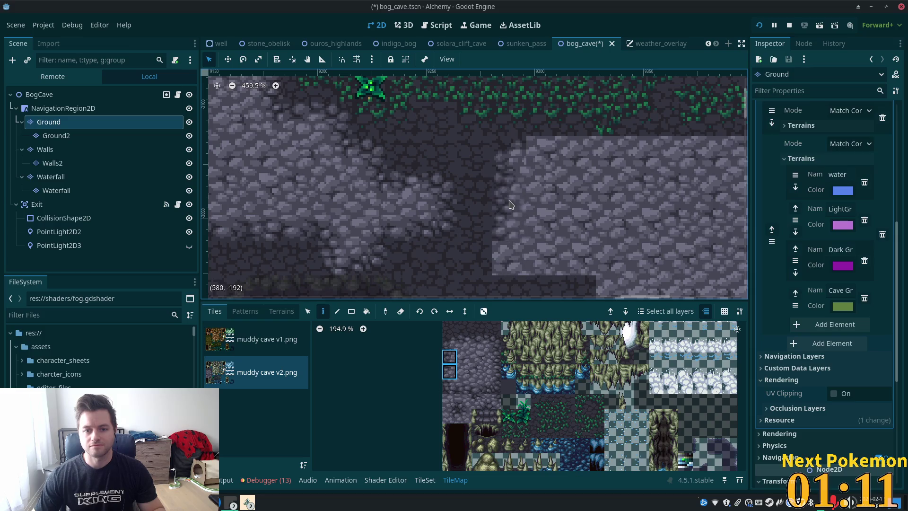
pyautogui.click(449, 387)
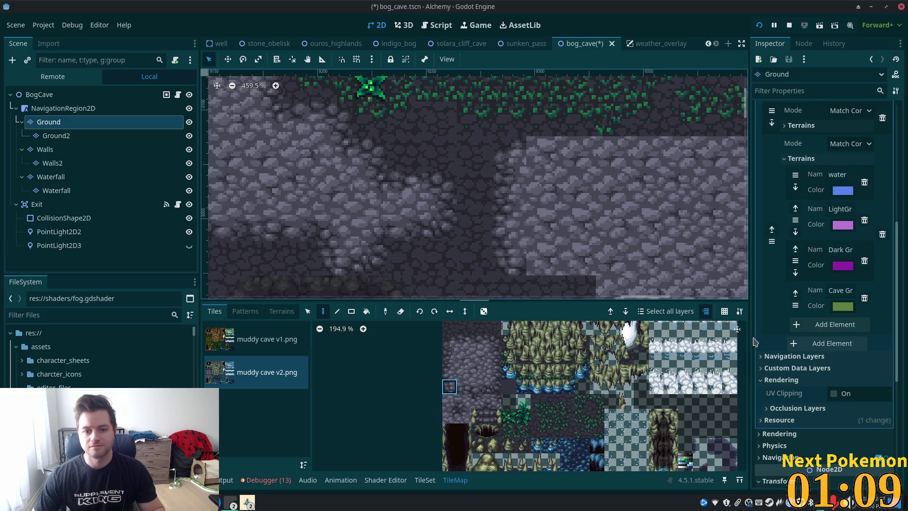
pyautogui.scroll(-3, 611, 214)
# Paint a dark cobblestone tile at the light stone patch's top-left corner.
pyautogui.scroll(-4, 611, 213)
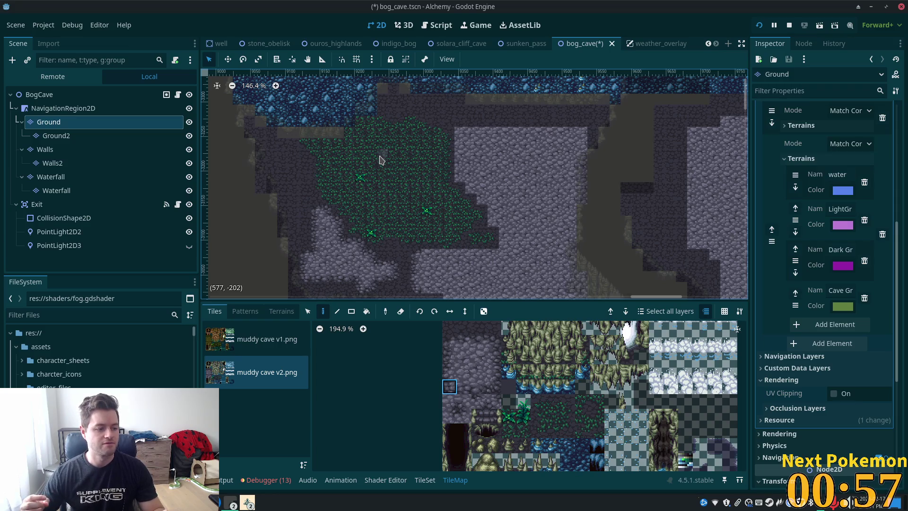
pyautogui.scroll(1, 476, 185)
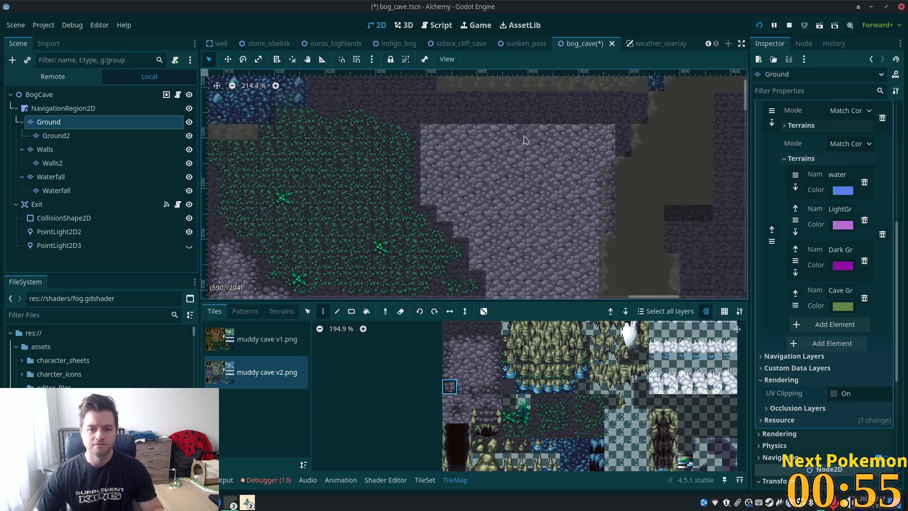
pyautogui.moveTo(511, 196)
pyautogui.mouseDown()
pyautogui.moveTo(470, 278)
pyautogui.moveTo(645, 209)
pyautogui.moveTo(472, 182)
pyautogui.moveTo(478, 176)
pyautogui.mouseUp()
pyautogui.scroll(3, 434, 175)
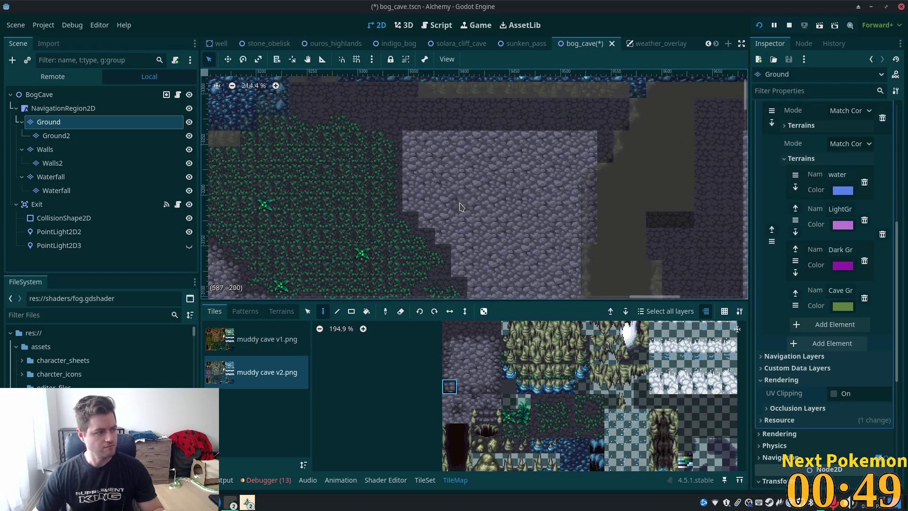
pyautogui.scroll(4, 461, 207)
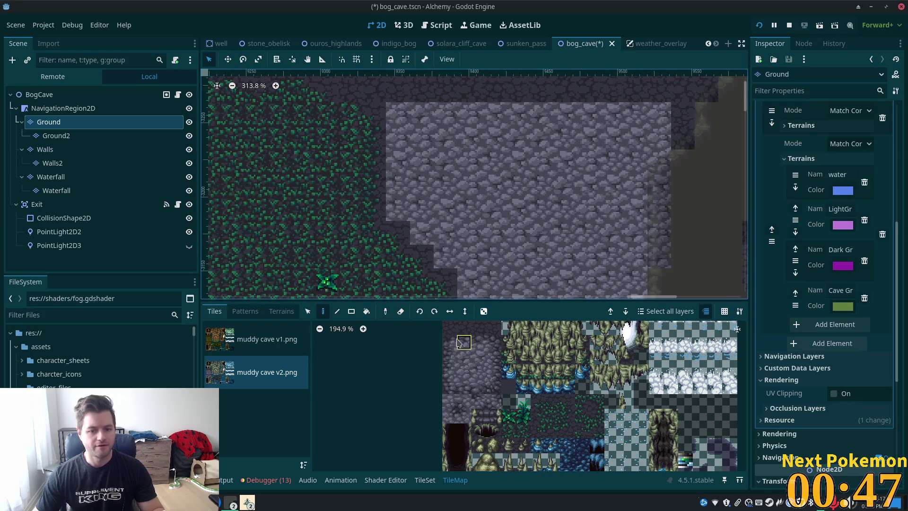
pyautogui.click(455, 339)
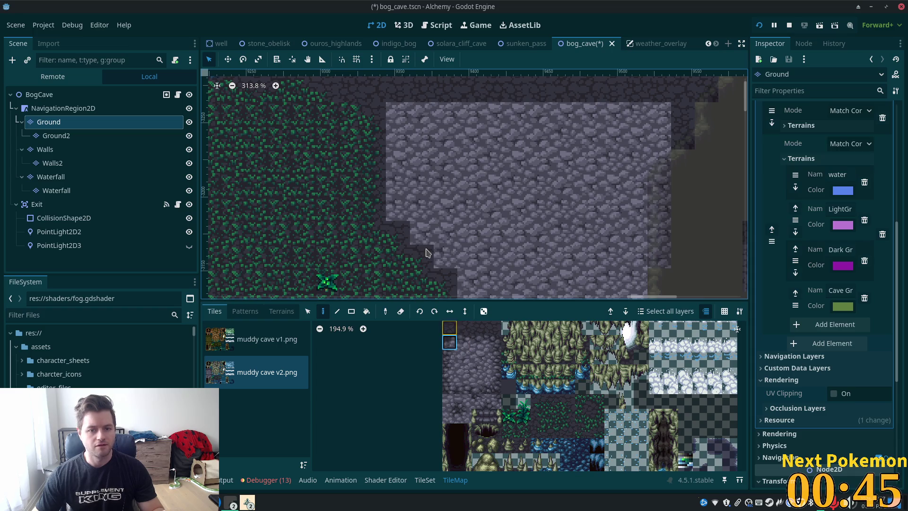
pyautogui.click(399, 112)
# Add a two-tile dark stone edge down the patch's left side.
pyautogui.moveTo(452, 357); pyautogui.dragTo(450, 372)
pyautogui.click(397, 147)
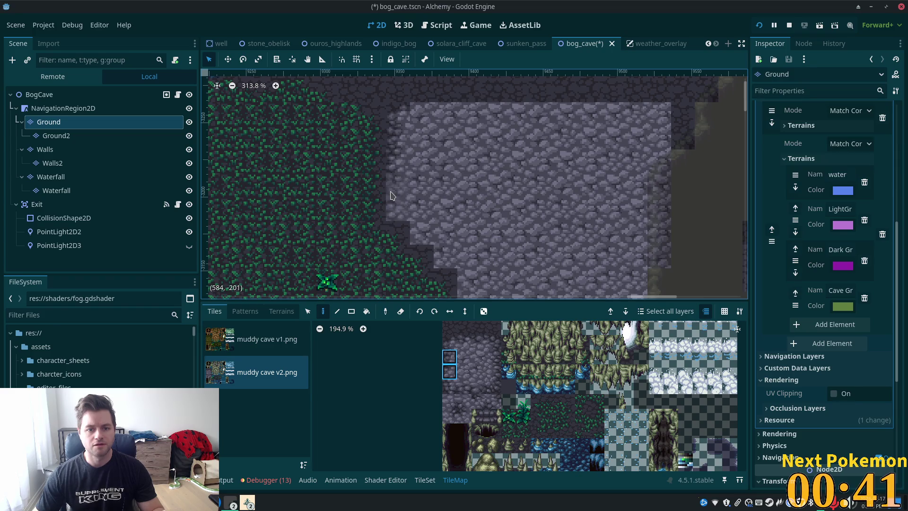
pyautogui.click(449, 386)
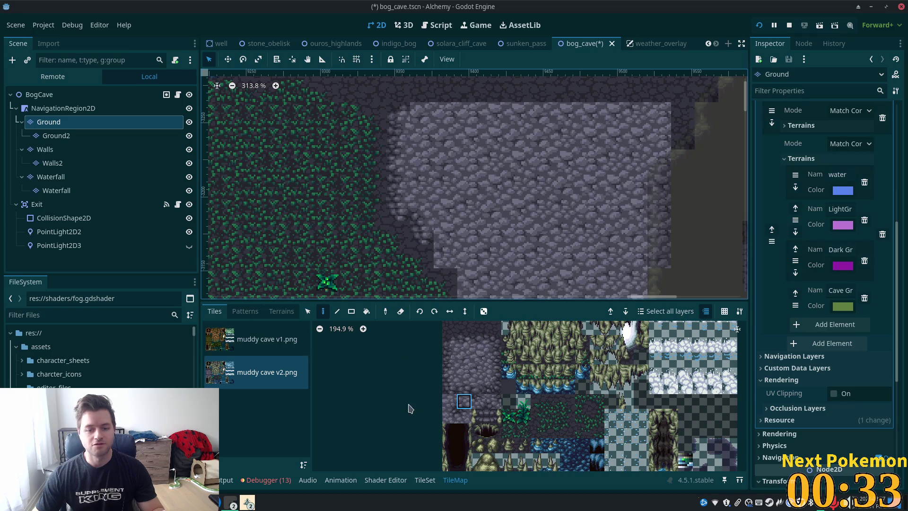
pyautogui.scroll(-2, 460, 202)
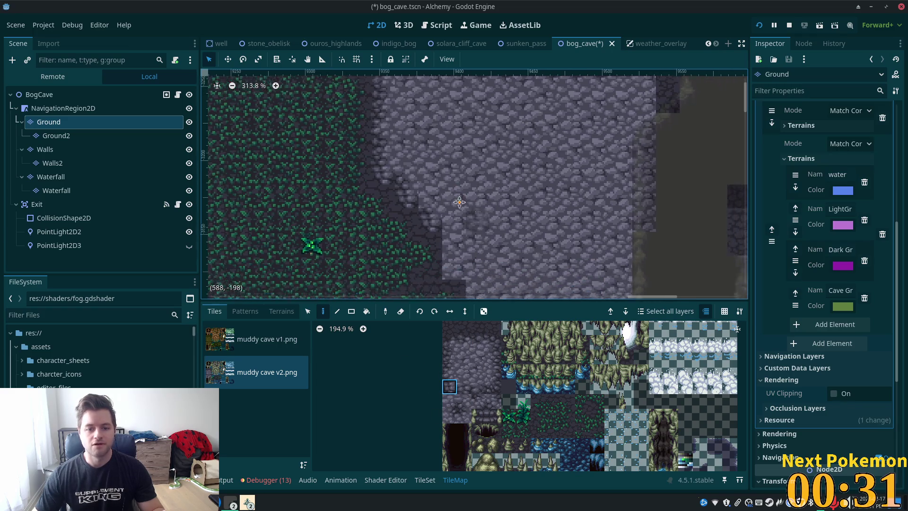
pyautogui.scroll(-3, 459, 202)
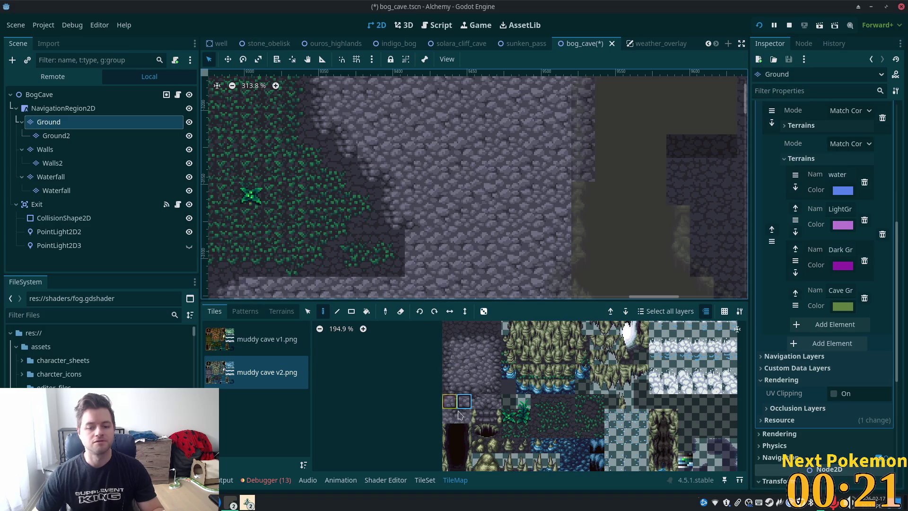
pyautogui.keyDown('shift'); pyautogui.click(448, 367); pyautogui.keyUp('shift')
pyautogui.scroll(-1, 540, 200)
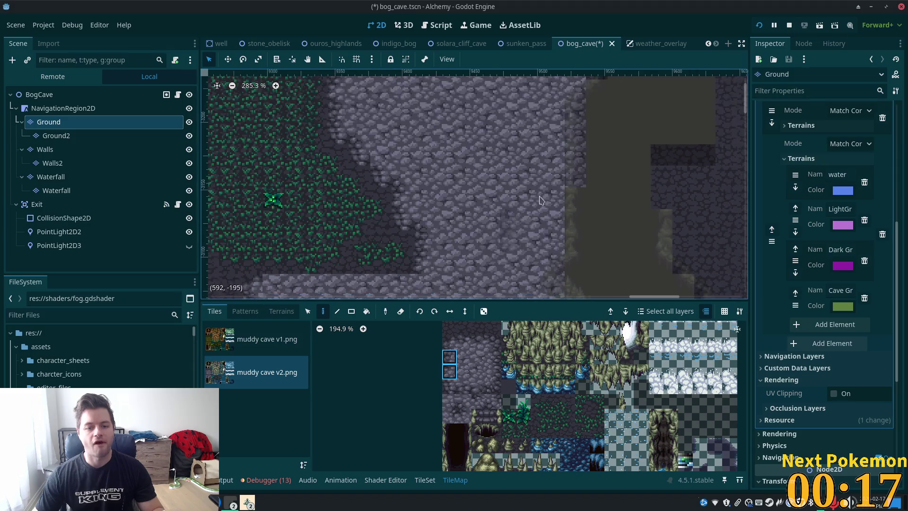
pyautogui.scroll(-2, 540, 200)
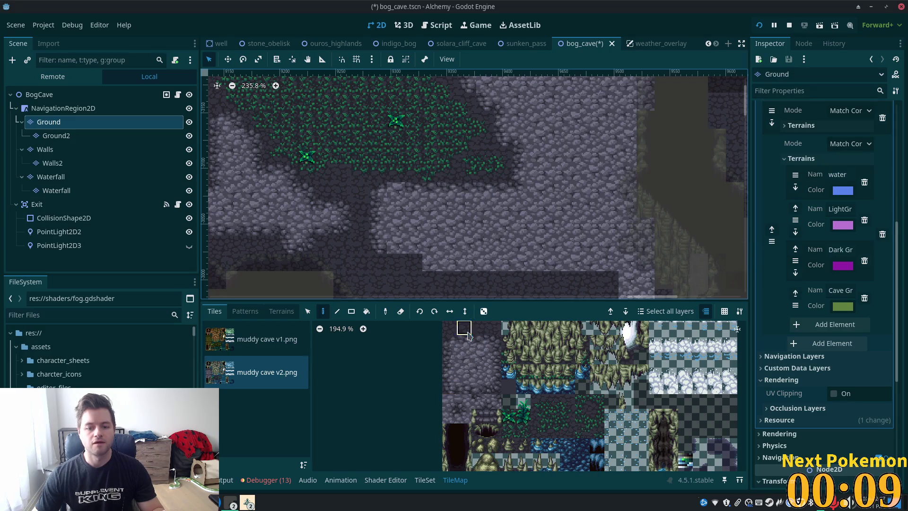
# Try several single stone tiles and tile pairs in the muddy cave v2 atlas.
pyautogui.click(474, 346)
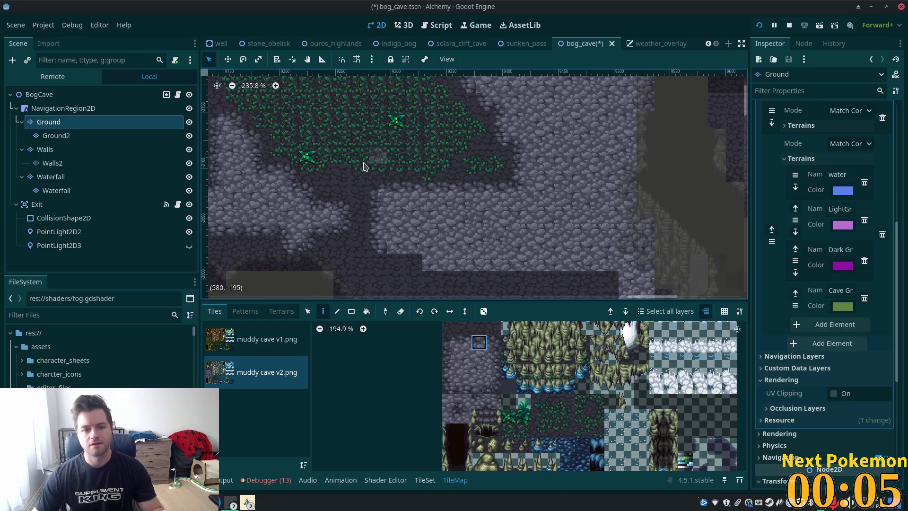
pyautogui.scroll(5, 364, 166)
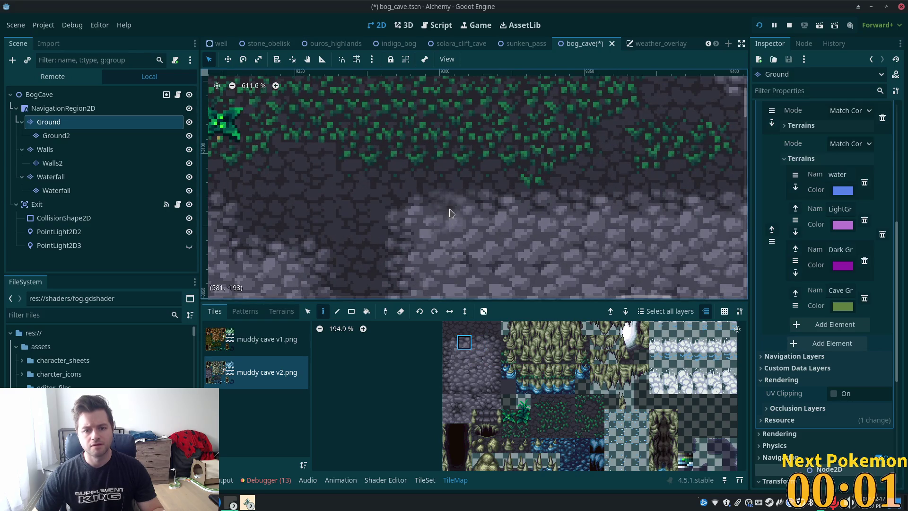
pyautogui.scroll(-1, 521, 207)
pyautogui.scroll(-8, 521, 207)
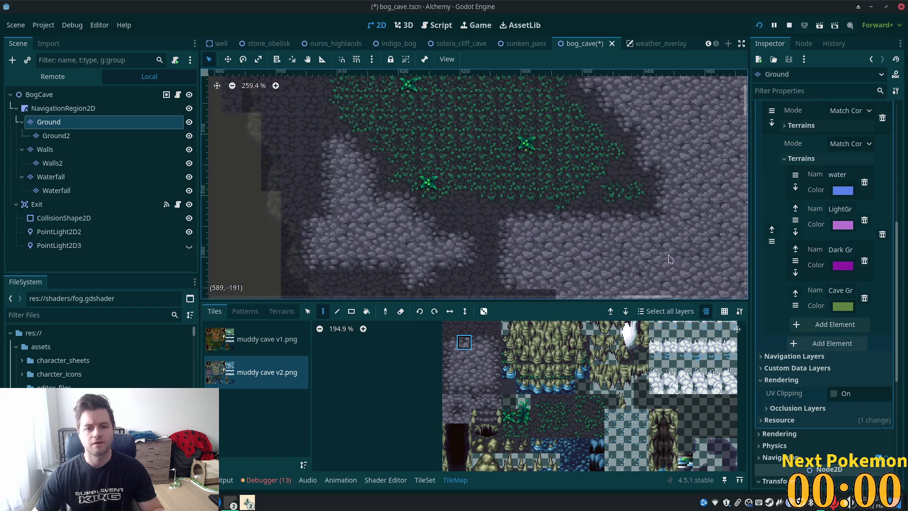
pyautogui.scroll(-3, 574, 271)
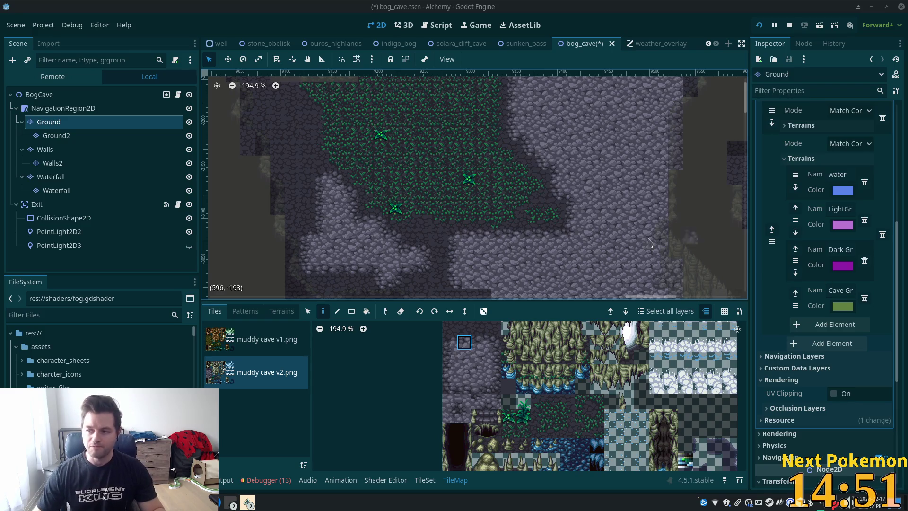
pyautogui.scroll(5, 522, 235)
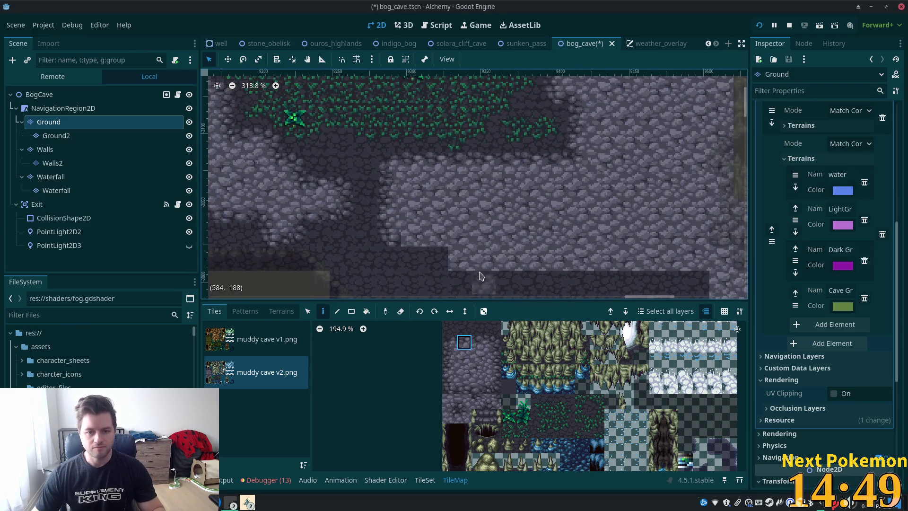
pyautogui.moveTo(466, 387); pyautogui.dragTo(479, 387)
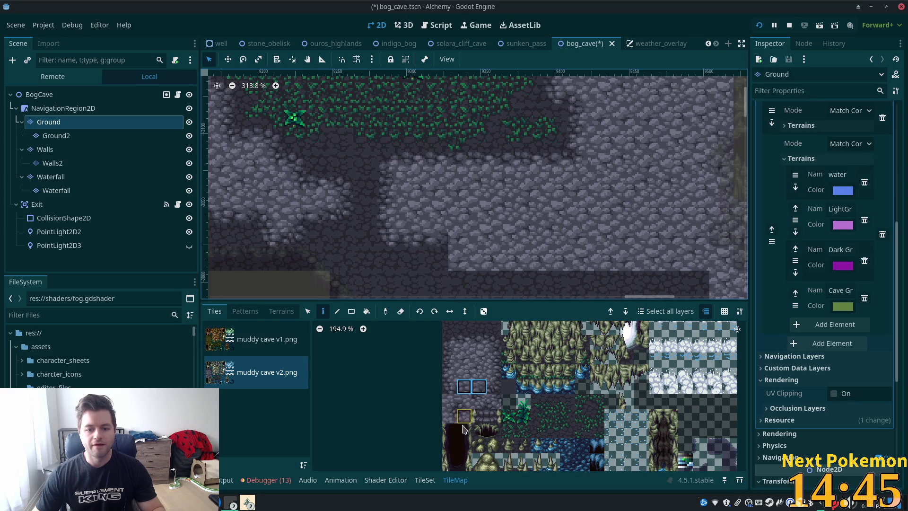
pyautogui.moveTo(464, 402); pyautogui.dragTo(463, 387)
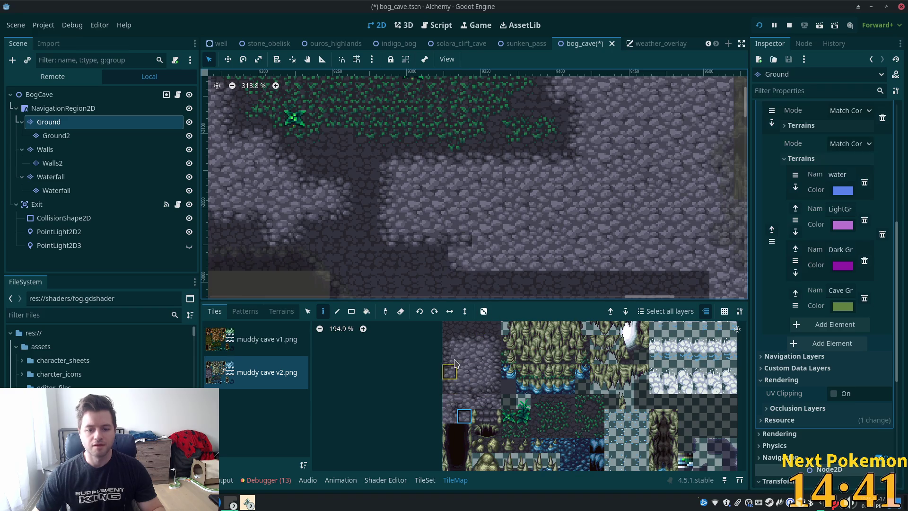
pyautogui.click(449, 387)
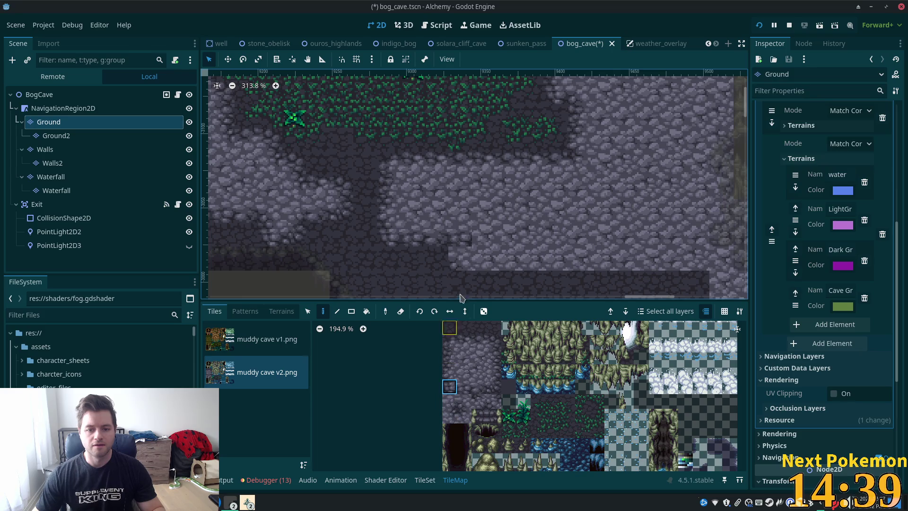
# Preview a few single stone tiles, then settle on two side-by-side tiles in one row.
pyautogui.scroll(-2, 555, 240)
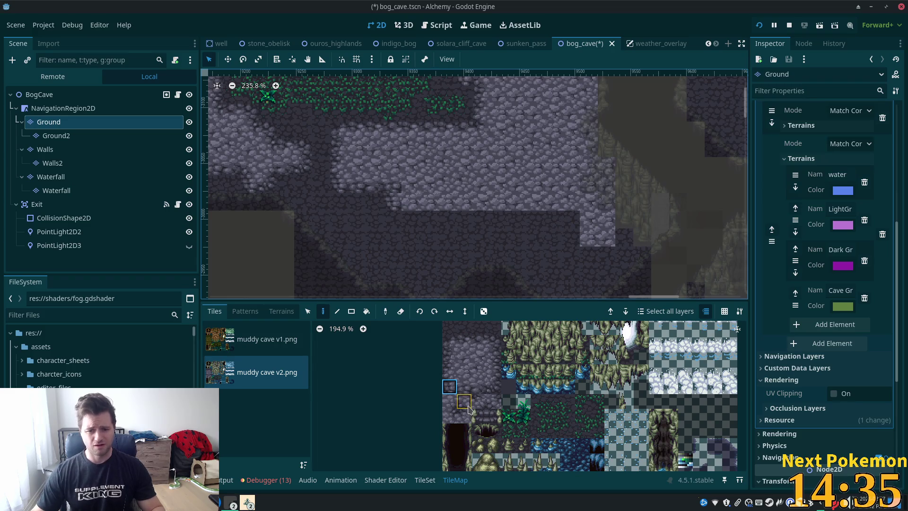
pyautogui.moveTo(467, 388); pyautogui.dragTo(479, 388)
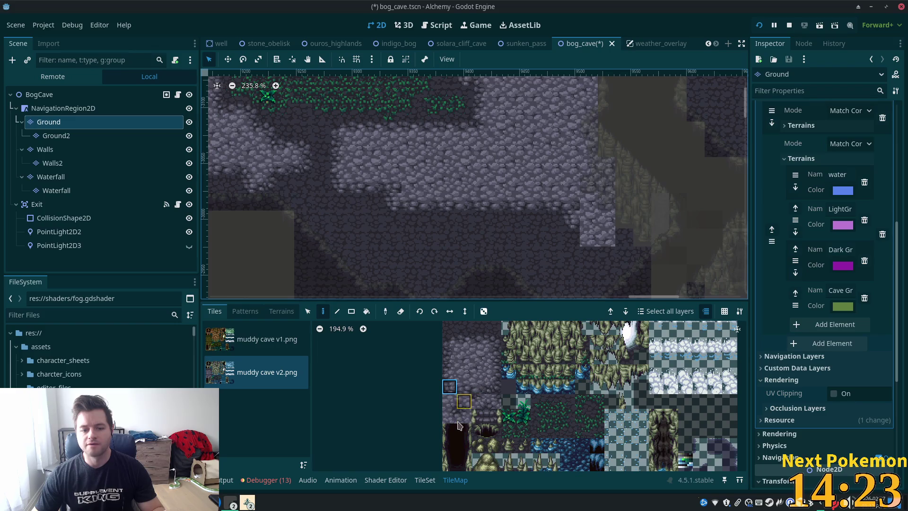
pyautogui.click(467, 395)
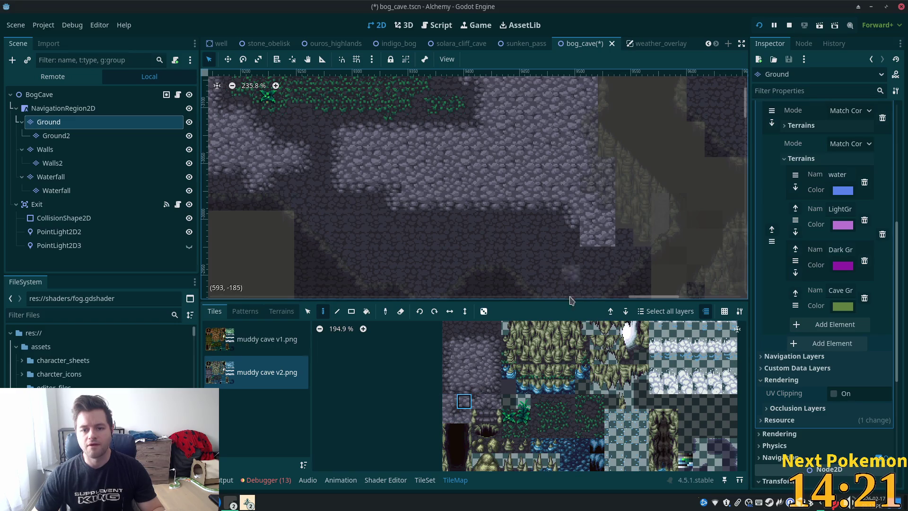
pyautogui.click(450, 372)
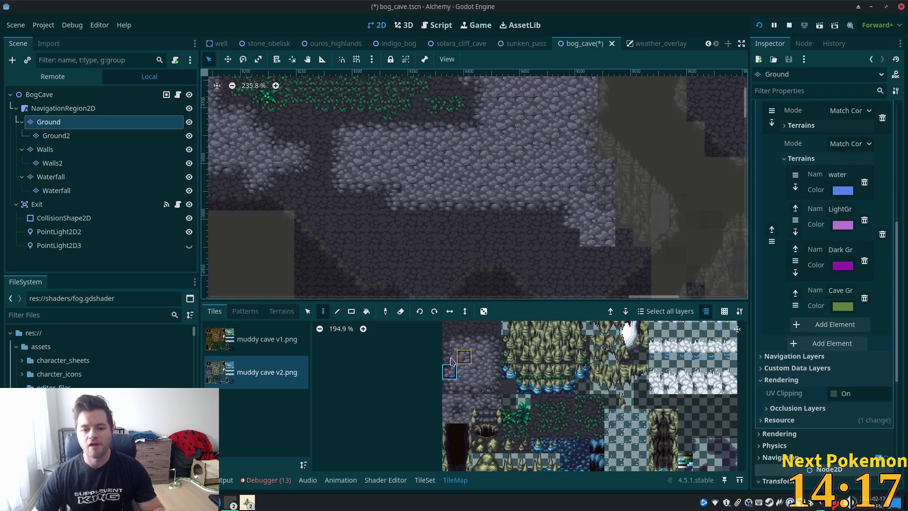
pyautogui.click(449, 386)
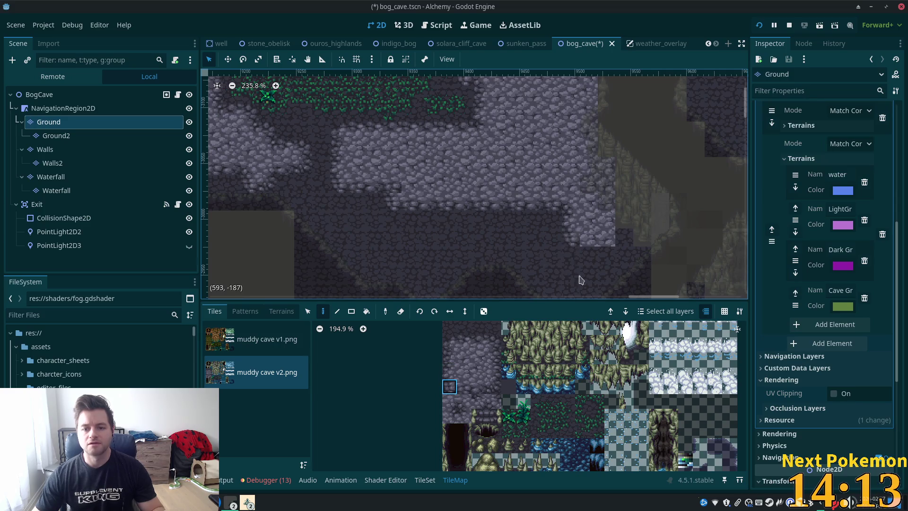
pyautogui.moveTo(464, 386); pyautogui.dragTo(479, 387)
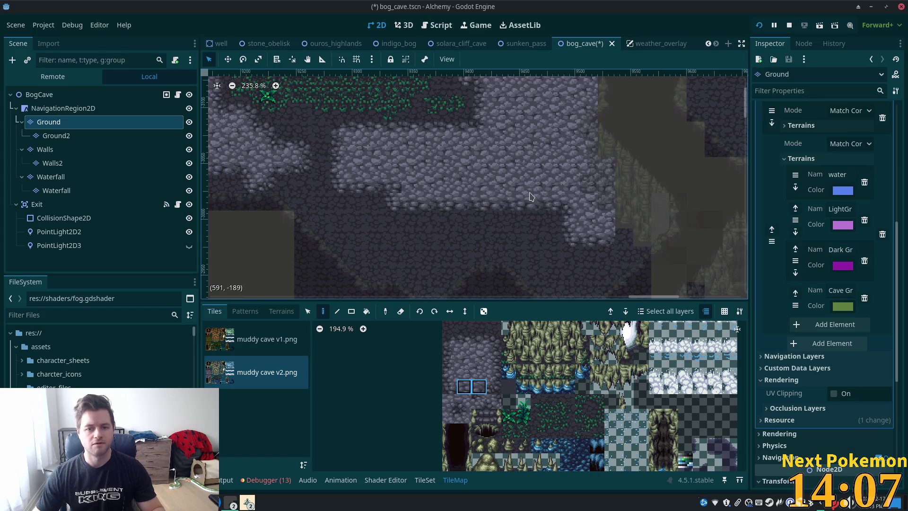
pyautogui.scroll(-5, 477, 206)
pyautogui.scroll(5, 477, 207)
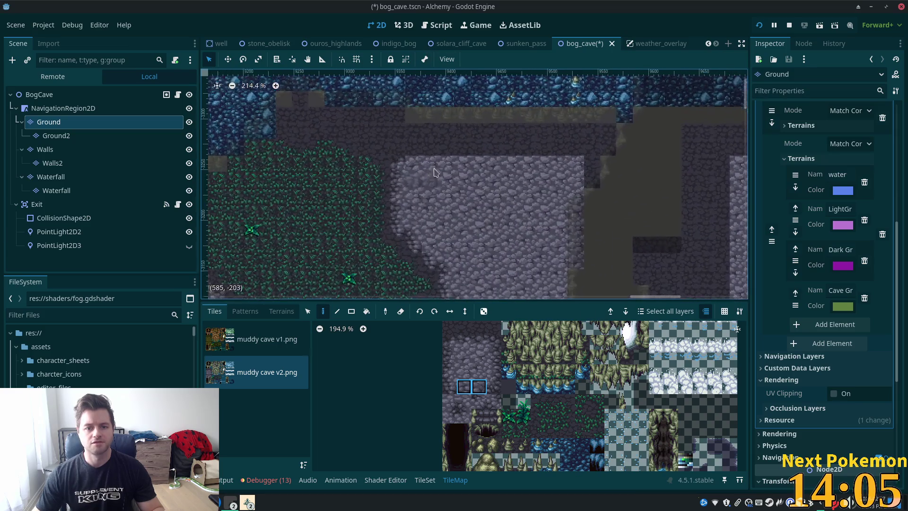
# Paint two darker edge tiles along the light cobblestone area's top border on the Ground layer.
pyautogui.scroll(4, 478, 165)
pyautogui.click(450, 341)
pyautogui.moveTo(464, 342); pyautogui.dragTo(478, 341)
pyautogui.moveTo(494, 203)
pyautogui.mouseDown()
pyautogui.moveTo(454, 189)
pyautogui.moveTo(667, 189)
pyautogui.moveTo(669, 216)
pyautogui.mouseUp()
pyautogui.click(493, 342)
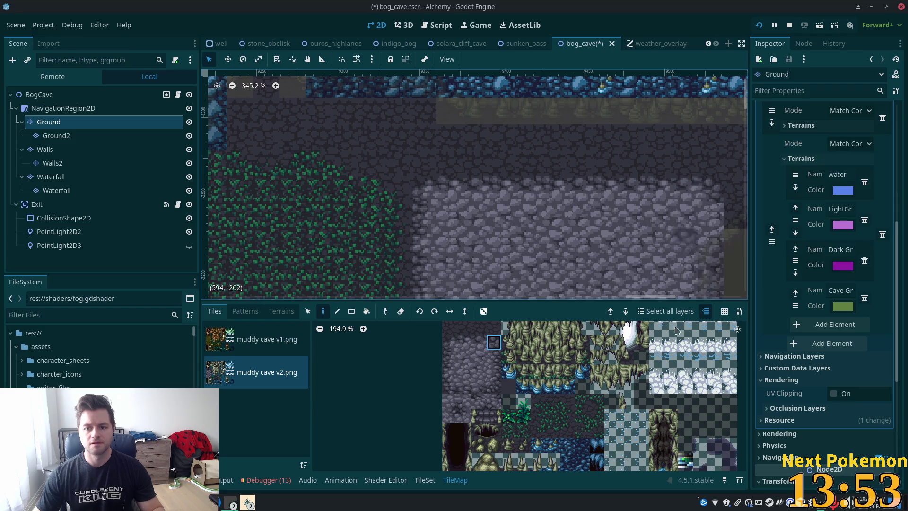
pyautogui.click(495, 356)
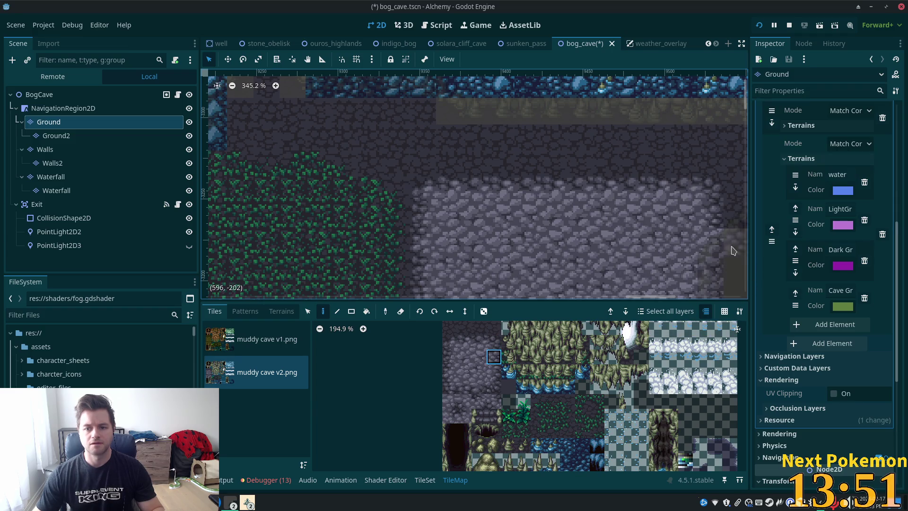
# Select the BogCave root node and launch the game with F5.
pyautogui.click(40, 95)
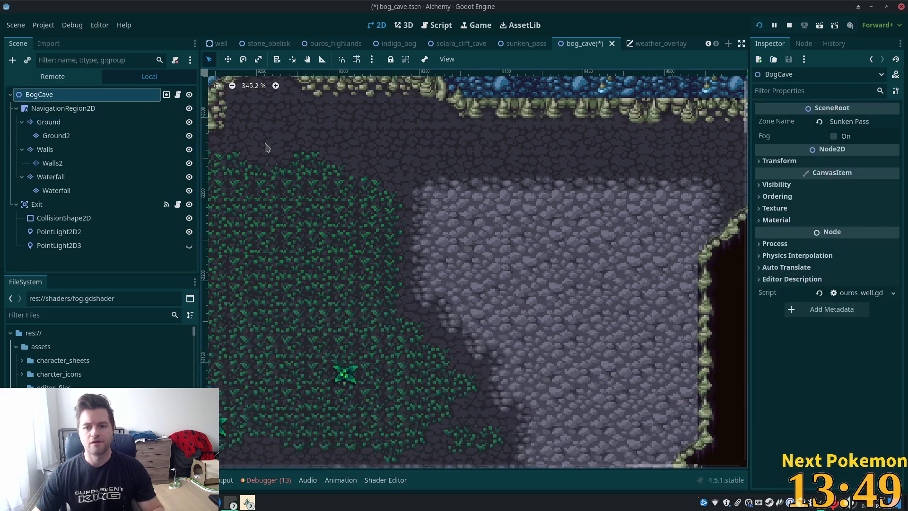
pyautogui.scroll(-3, 538, 238)
pyautogui.press('F5')
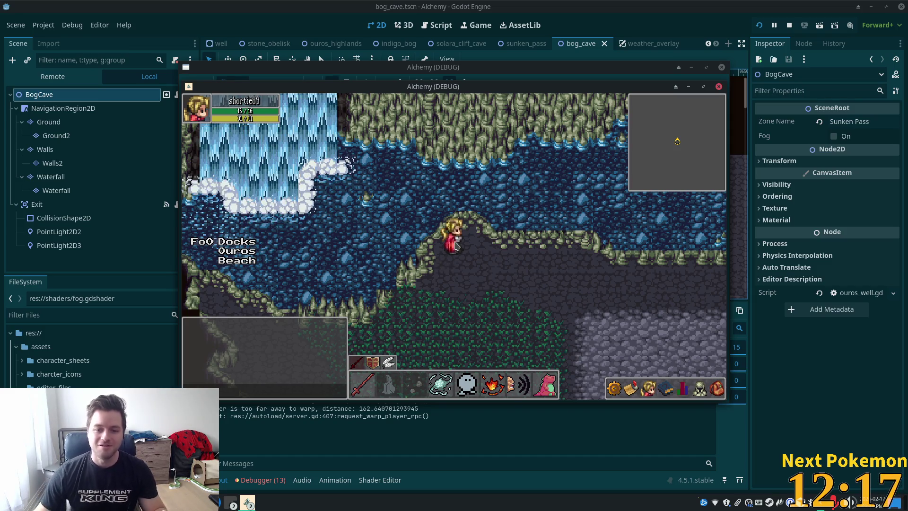
# Walk the character down-right across the cave, then return to the editor.
pyautogui.click(502, 262)
pyautogui.moveTo(503, 261); pyautogui.dragTo(456, 271)
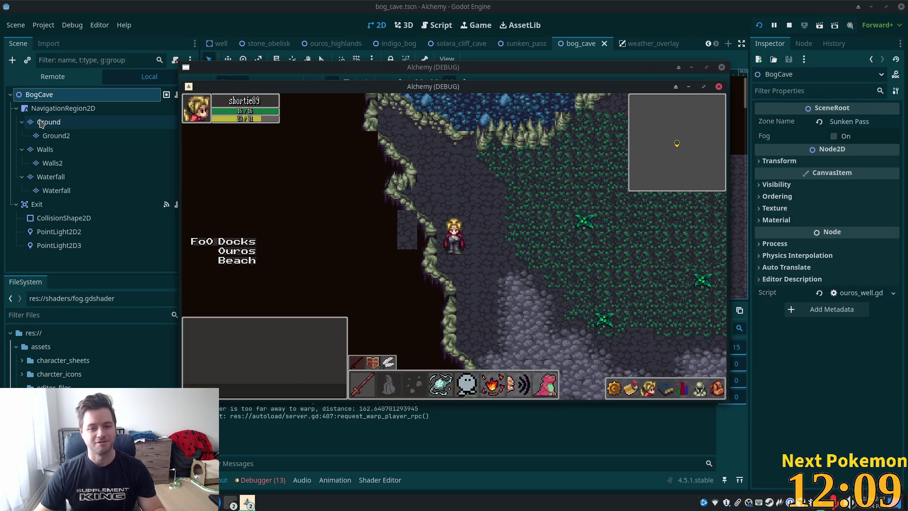
pyautogui.click(65, 191)
pyautogui.click(48, 122)
# Check the Walls, Walls2 and Ground layers, ending on Walls with the stray stone square in view.
pyautogui.click(45, 149)
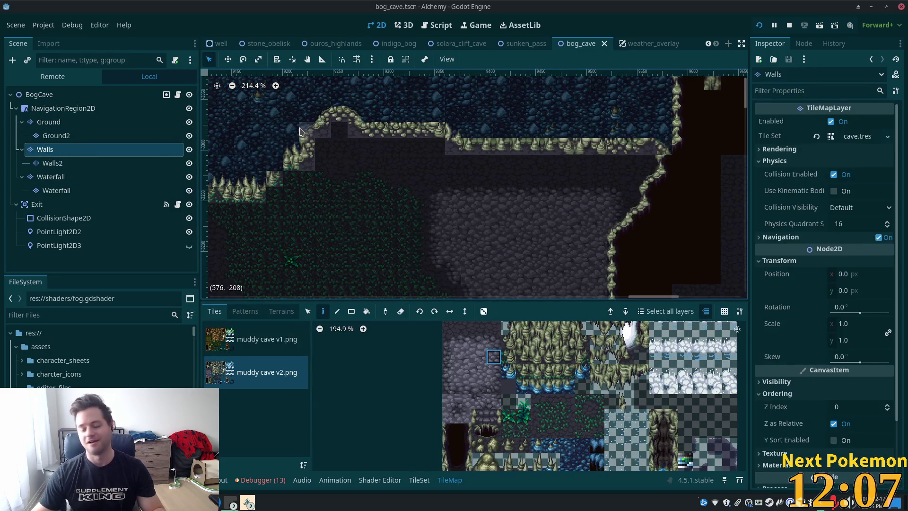
pyautogui.scroll(-5, 299, 130)
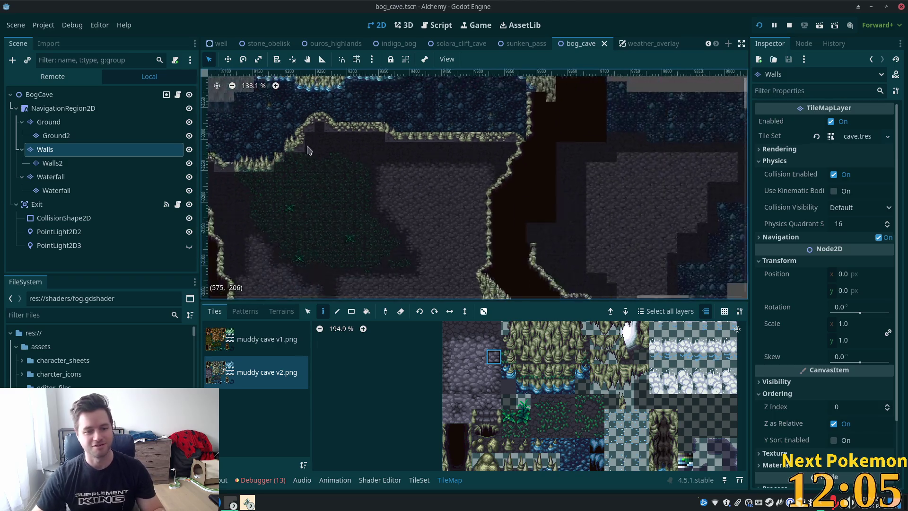
pyautogui.scroll(9, 360, 198)
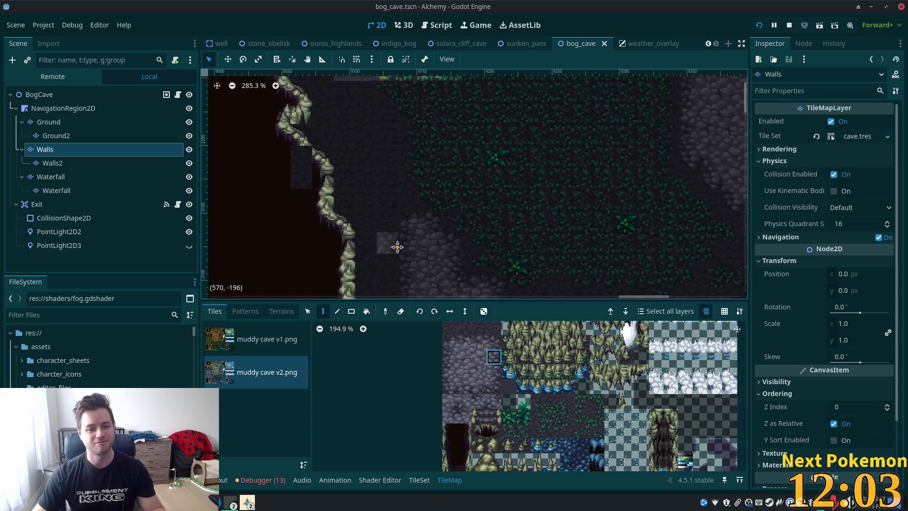
pyautogui.click(170, 163)
pyautogui.click(171, 149)
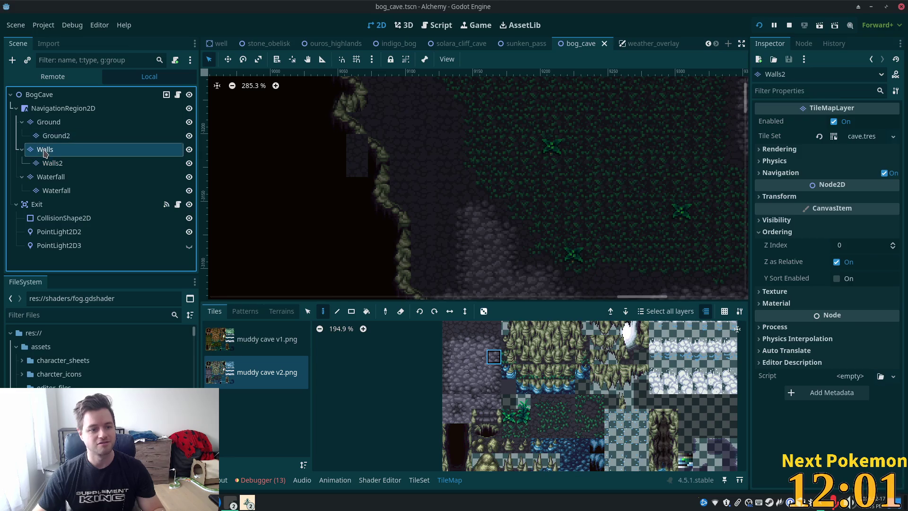
pyautogui.scroll(-8, 457, 202)
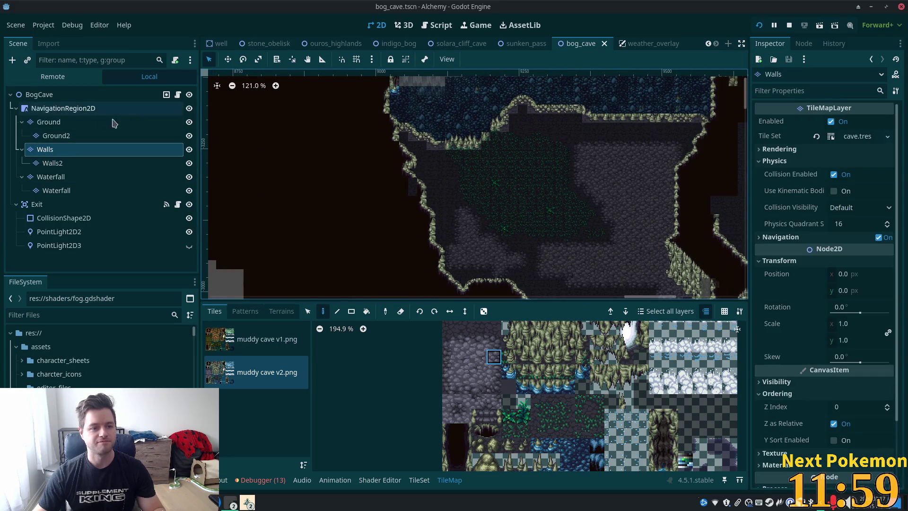
pyautogui.click(42, 122)
pyautogui.click(40, 95)
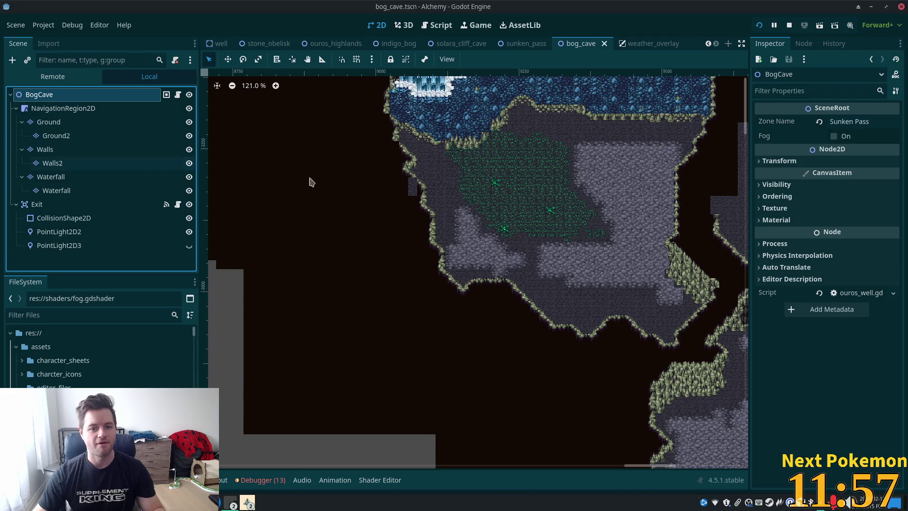
pyautogui.scroll(13, 418, 194)
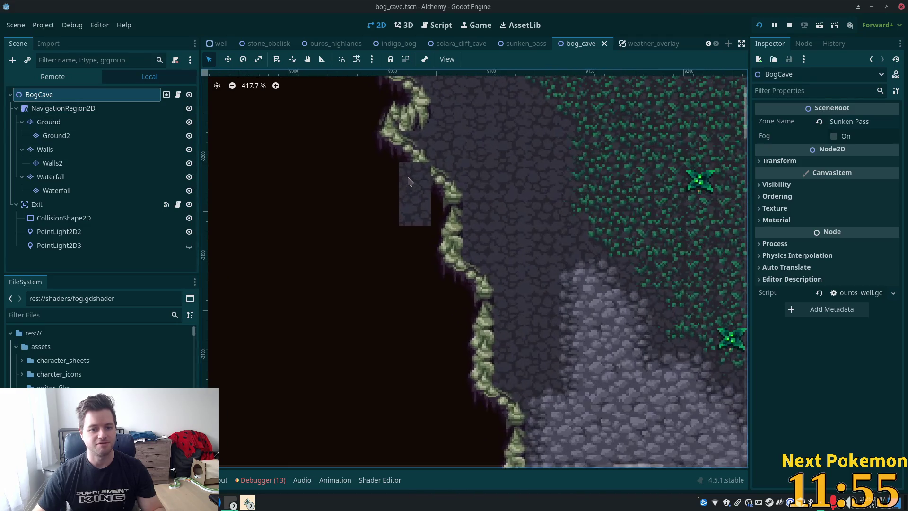
pyautogui.scroll(8, 397, 179)
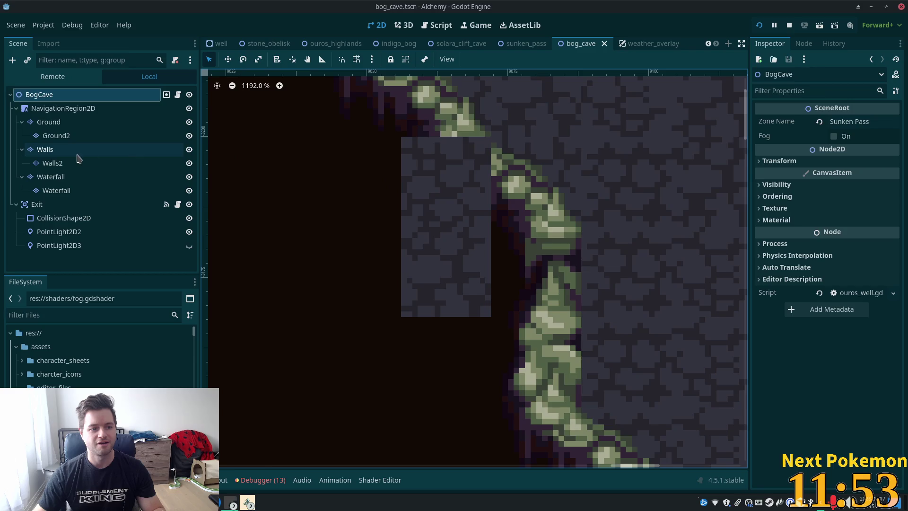
pyautogui.click(73, 157)
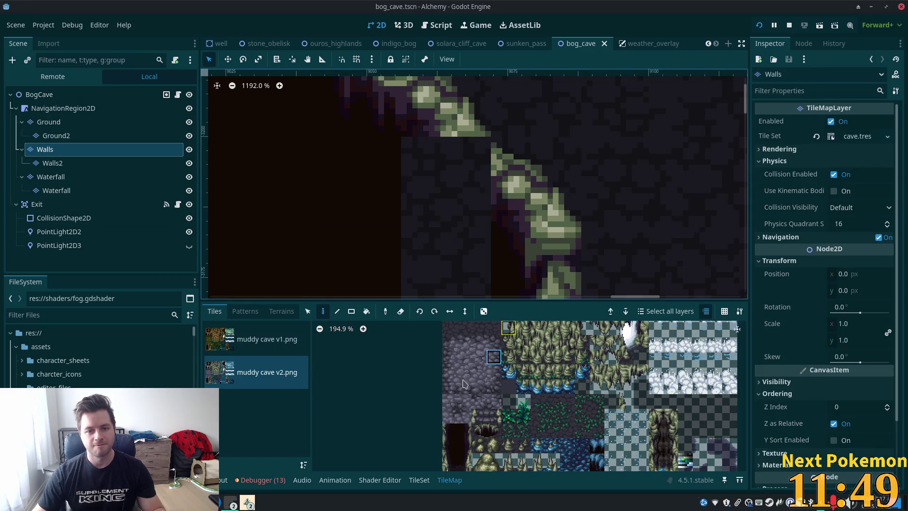
pyautogui.scroll(-4, 519, 395)
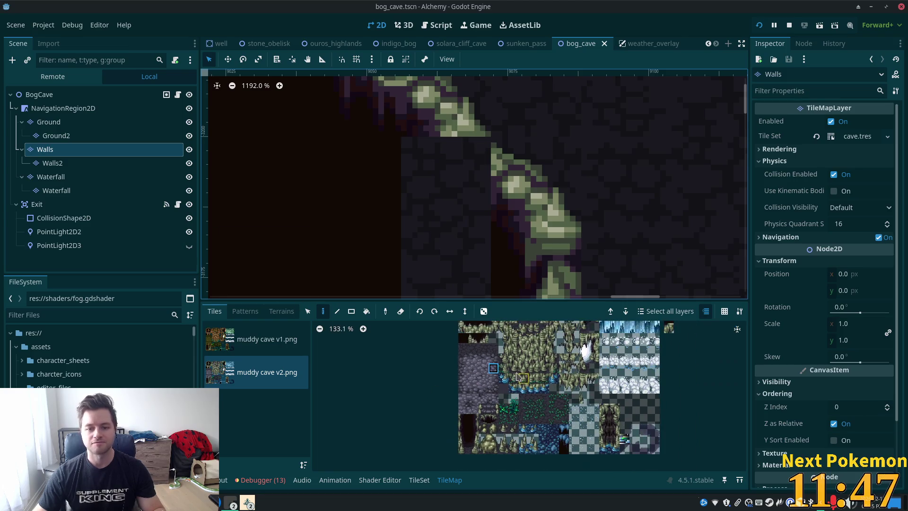
# Paint rock tiles over the dark square, then undo them with Ctrl+Z.
pyautogui.scroll(2, 471, 380)
pyautogui.click(452, 351)
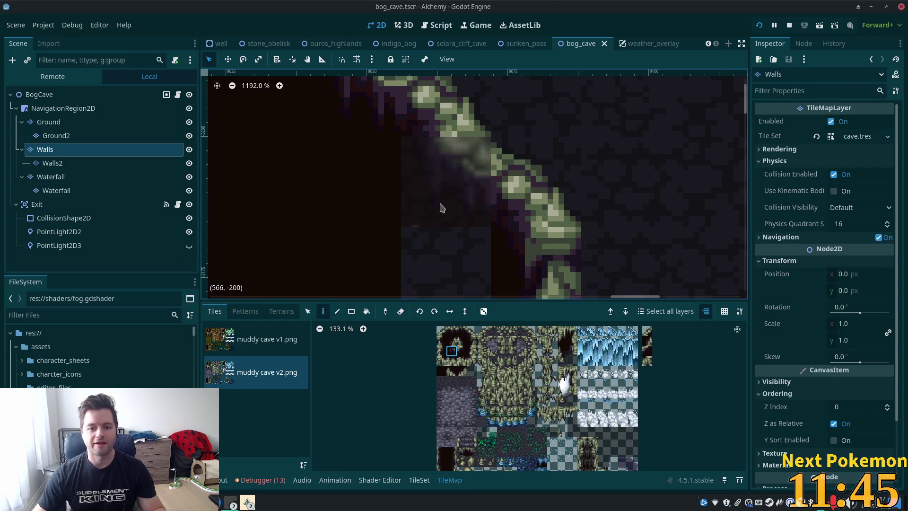
pyautogui.click(411, 241)
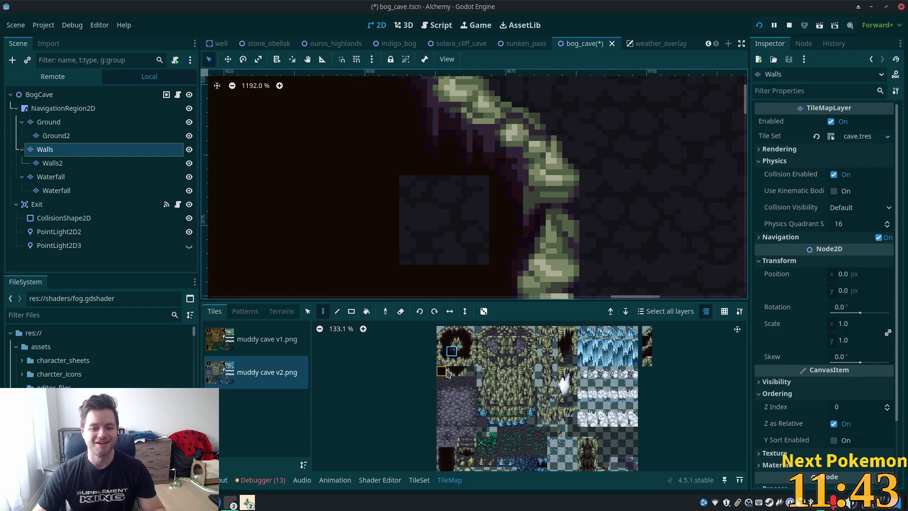
pyautogui.click(445, 282)
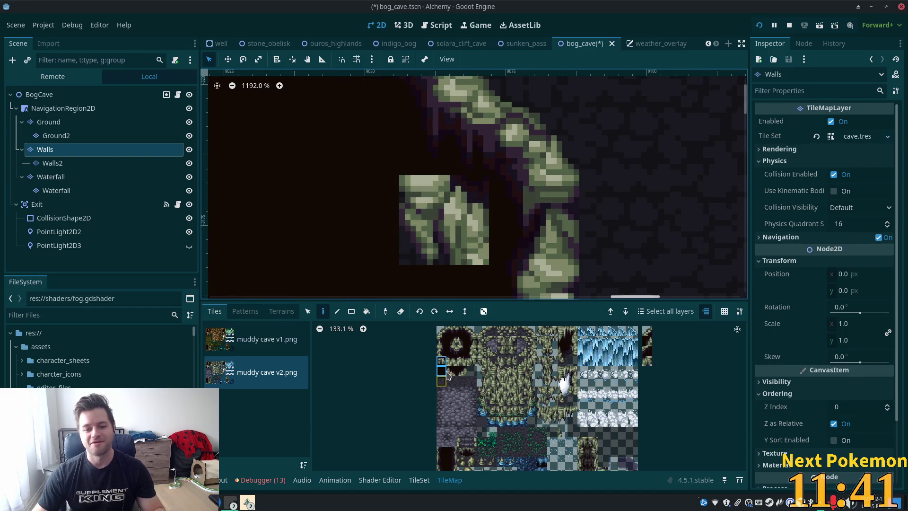
pyautogui.hotkey('ctrl', 'z')
pyautogui.hotkey('ctrl', 'z')
pyautogui.hotkey('ctrl', 'z')
# Zoom out to show more of the cave, save the scene, and run the project.
pyautogui.scroll(-1, 568, 216)
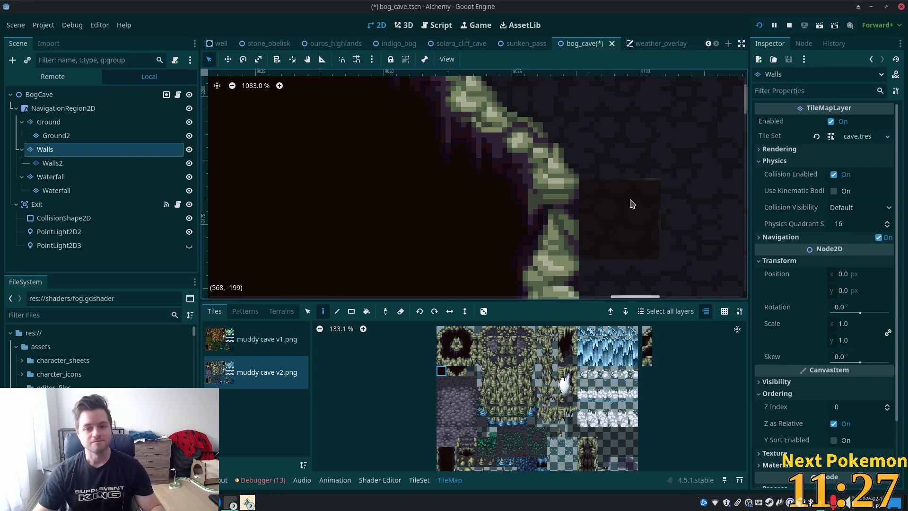
pyautogui.scroll(-2, 618, 196)
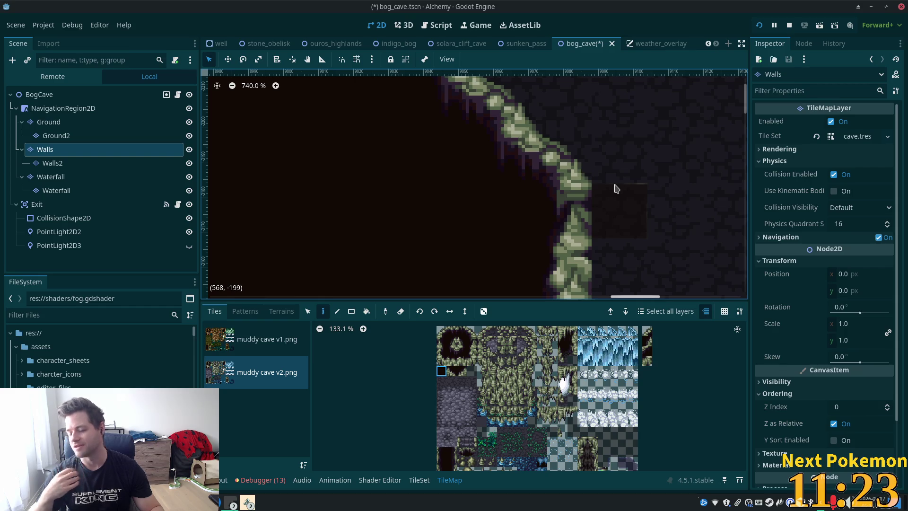
pyautogui.scroll(-6, 634, 168)
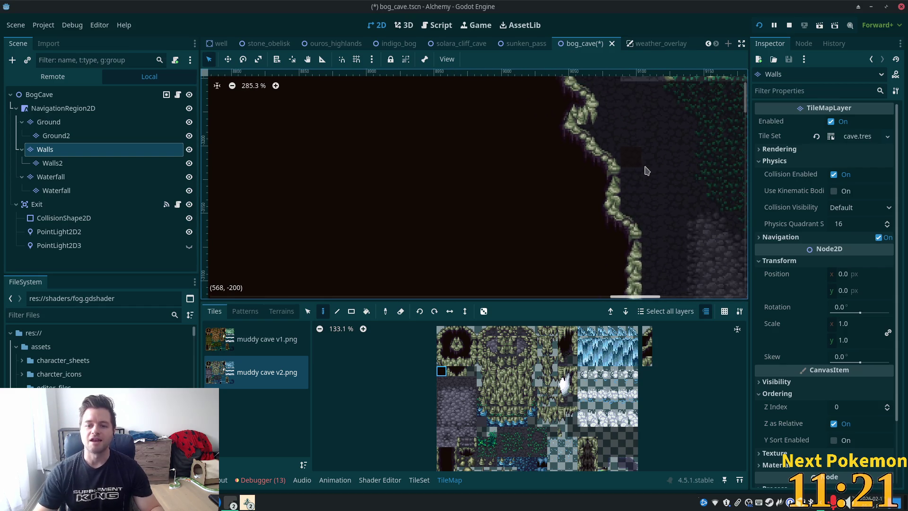
pyautogui.scroll(-2, 671, 176)
pyautogui.moveTo(426, 284)
pyautogui.mouseDown()
pyautogui.moveTo(554, 241)
pyautogui.moveTo(473, 184)
pyautogui.mouseUp()
pyautogui.hotkey('ctrl', 's')
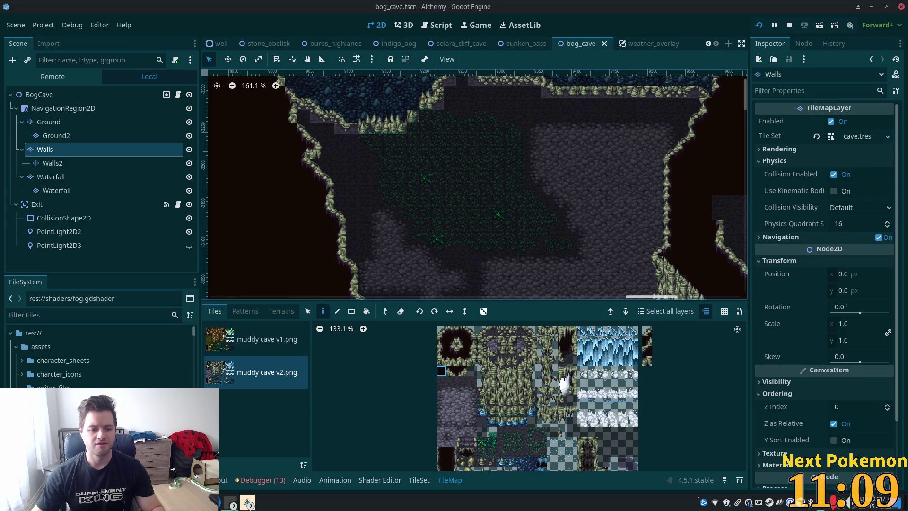
pyautogui.click(759, 25)
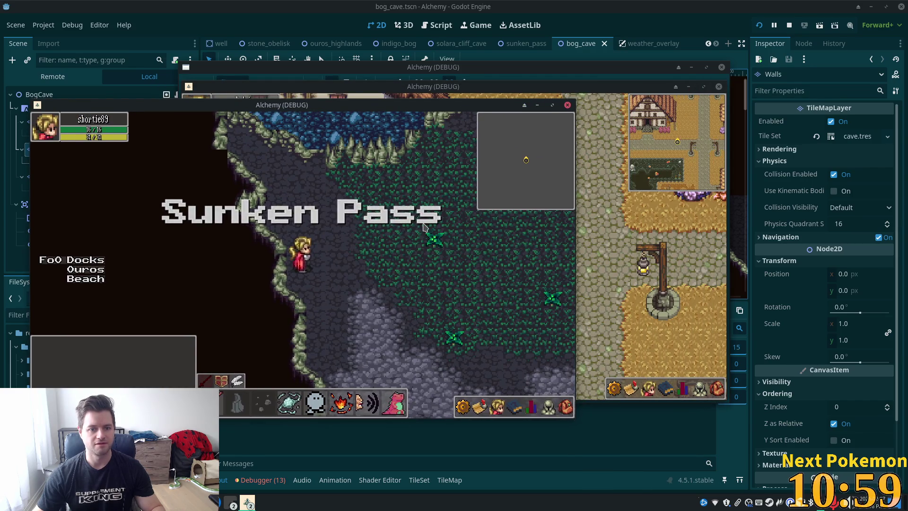
# Walk the character north, left, then south onto the mossy cave-grass floor.
pyautogui.press('Up')
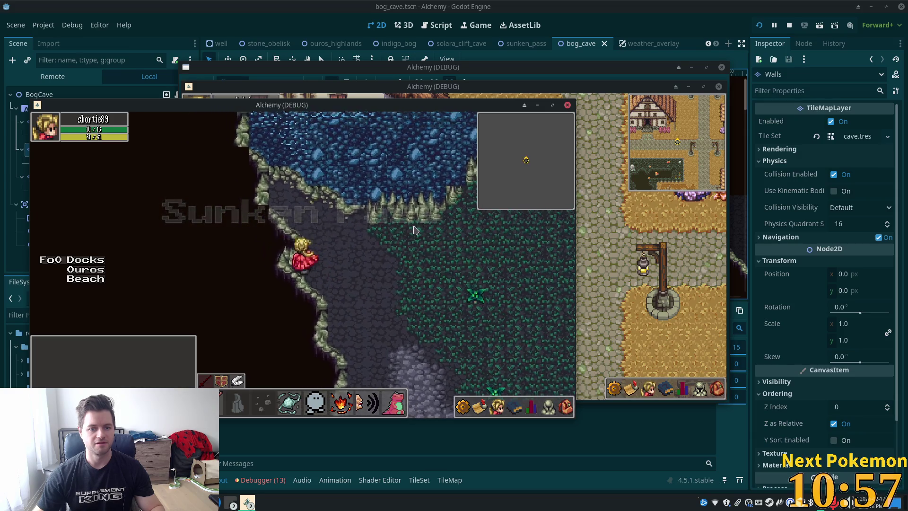
pyautogui.press('Left')
pyautogui.press('Down')
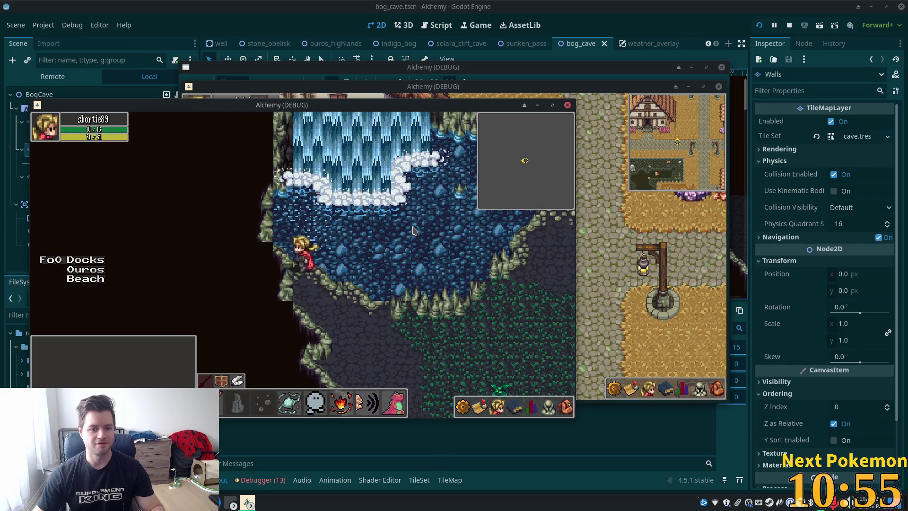
pyautogui.press('Down')
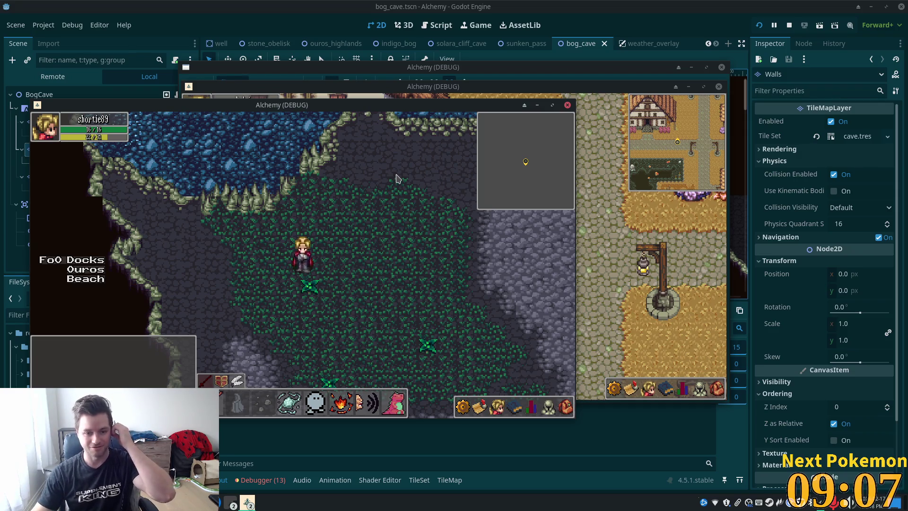
# Walk the character south and down-left into the mossy area.
pyautogui.press('Up')
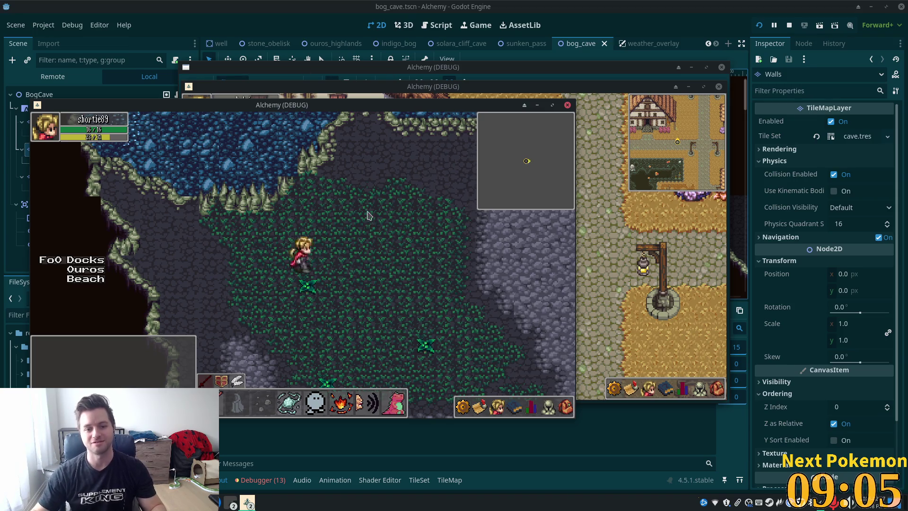
pyautogui.press('Down')
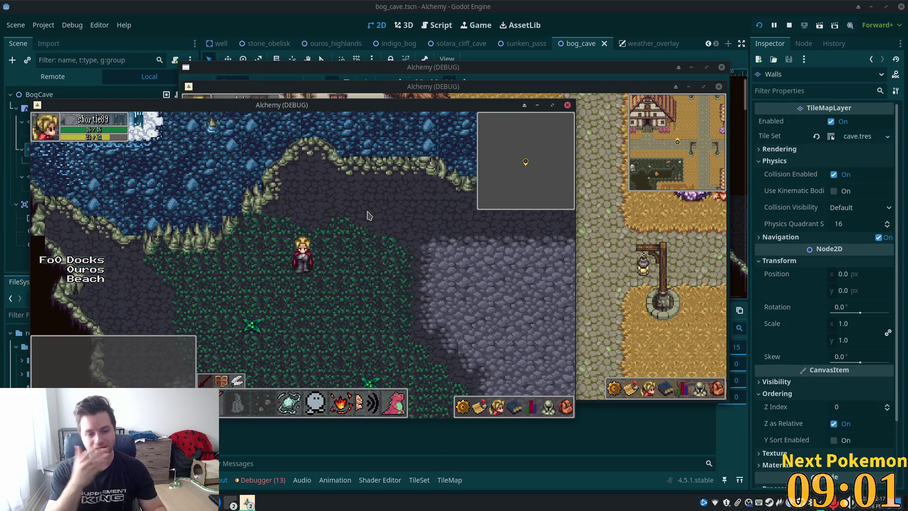
pyautogui.press('Down')
pyautogui.press('Left')
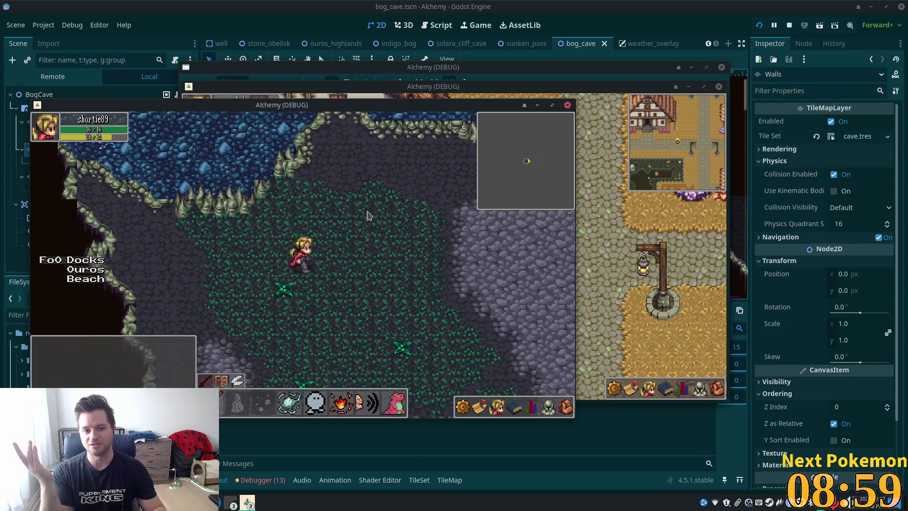
pyautogui.press('Up')
pyautogui.press('Right')
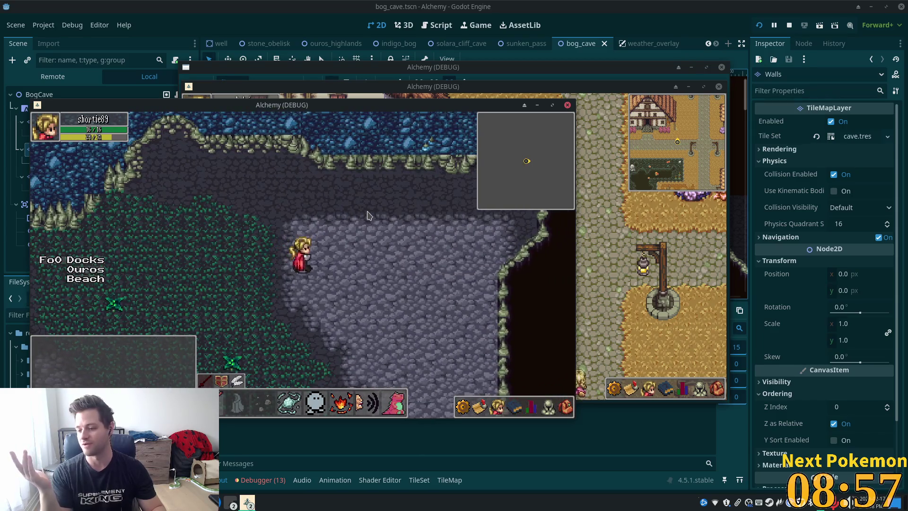
pyautogui.press('Down')
pyautogui.press('Left')
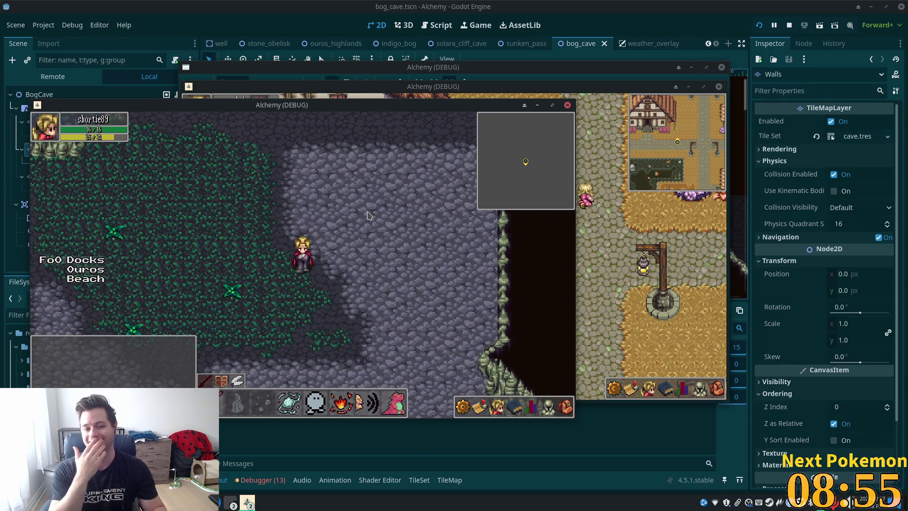
pyautogui.press('Down')
pyautogui.press('Left')
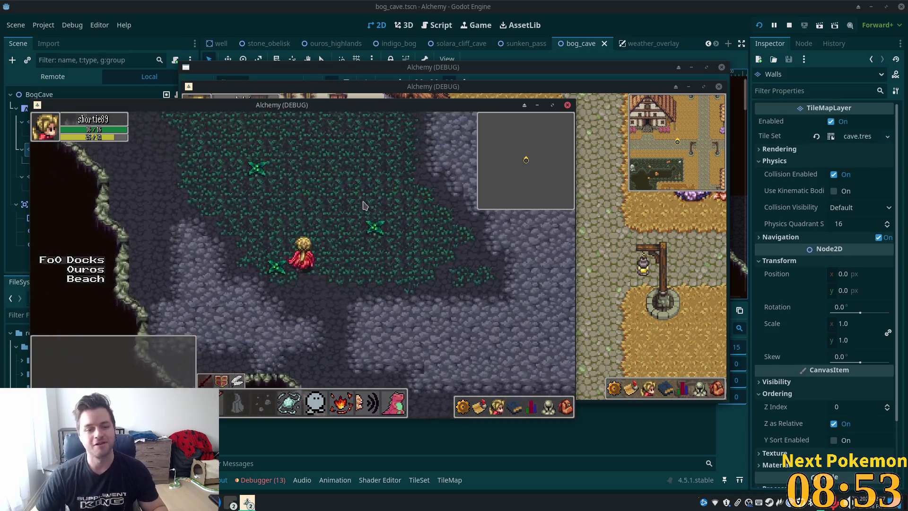
# Zigzag the character diagonally back and forth across the cave floor.
pyautogui.press('Up')
pyautogui.press('Right')
pyautogui.press('Down')
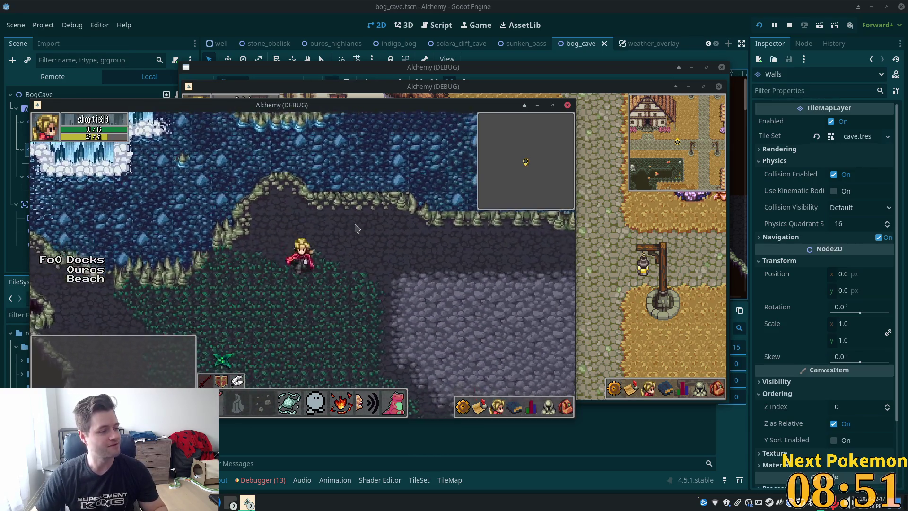
pyautogui.press('Right')
pyautogui.press('Down')
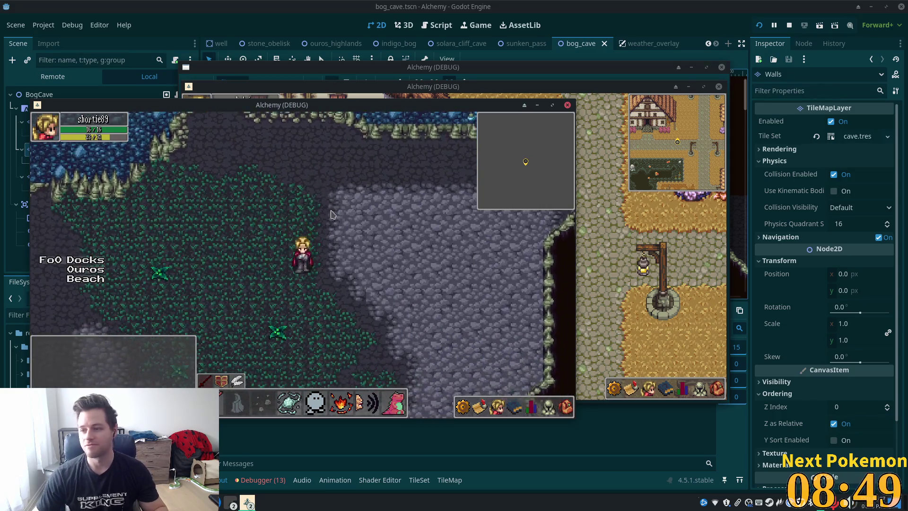
pyautogui.press('Up')
pyautogui.press('Left')
pyautogui.press('Right')
pyautogui.press('Down')
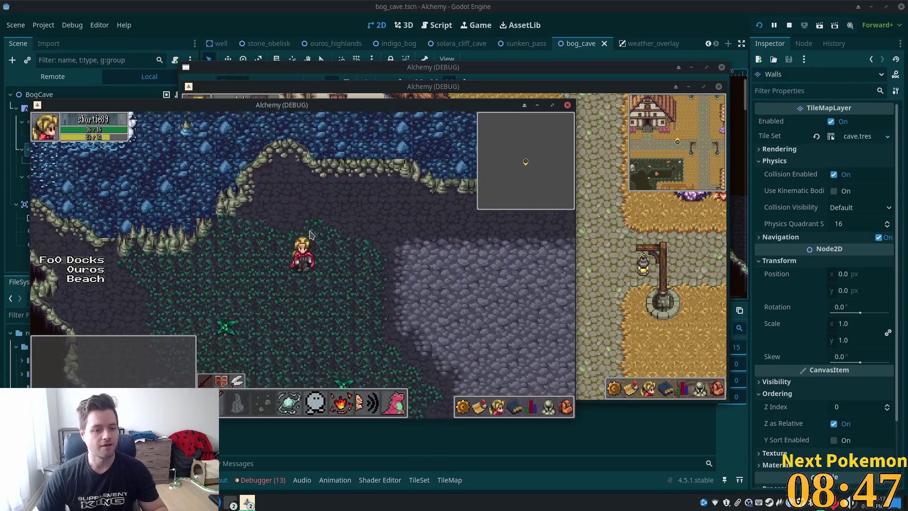
# Walk north past the rocky walls and over the stone floor into the water.
pyautogui.press('Up')
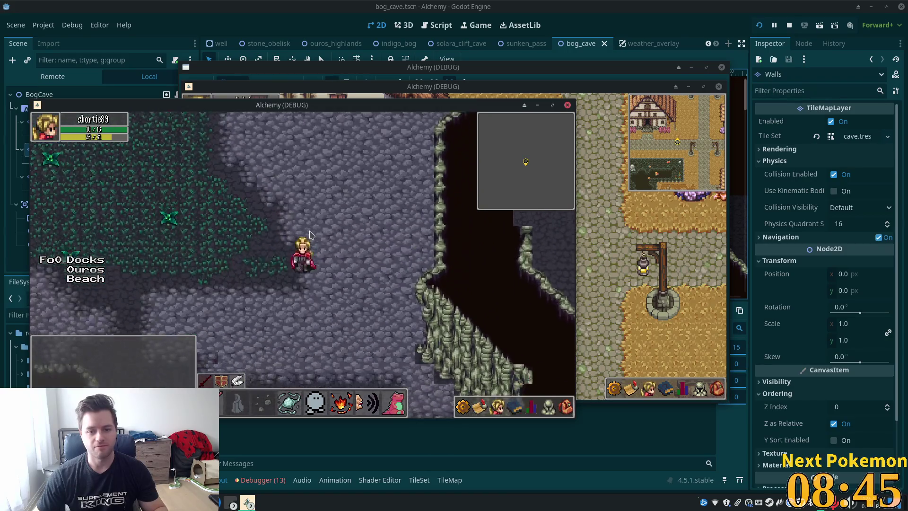
pyautogui.press('Up')
pyautogui.press('Left')
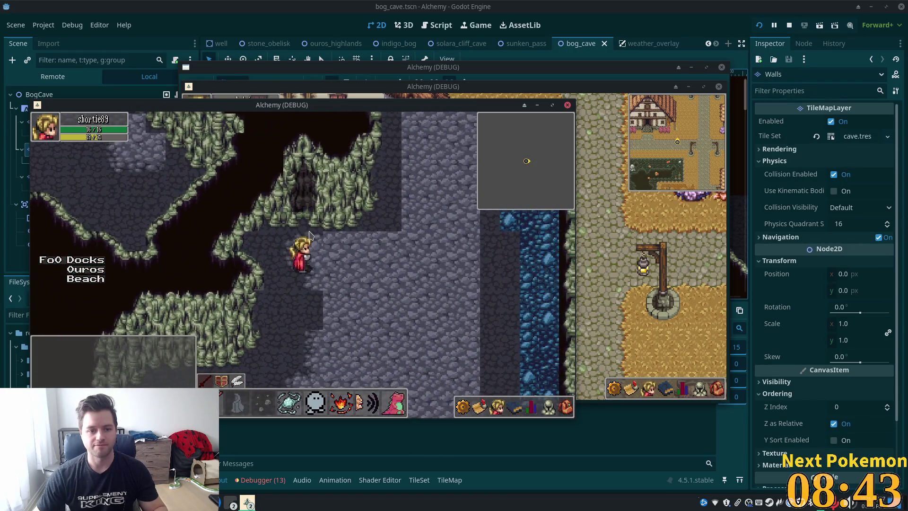
pyautogui.press('Up')
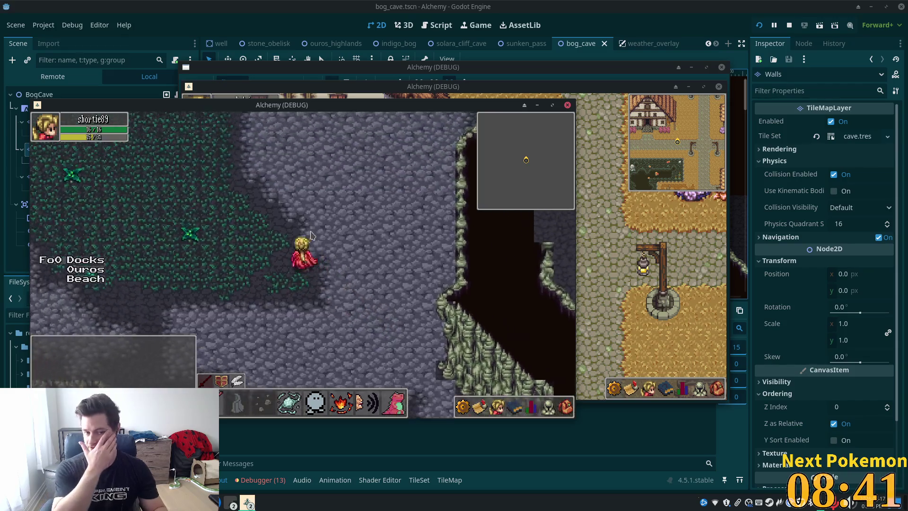
pyautogui.press('Up')
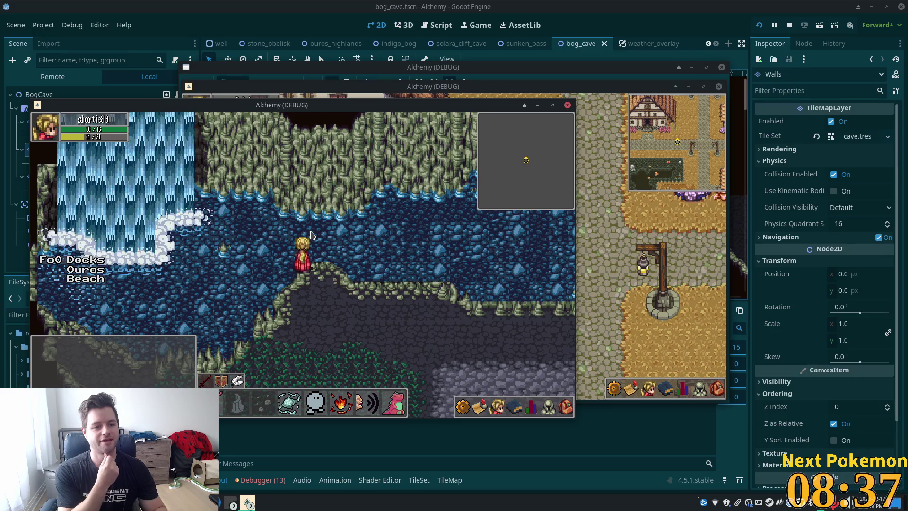
# Step onto the rock ledge, then move in and out of the waterfall.
pyautogui.press('Down')
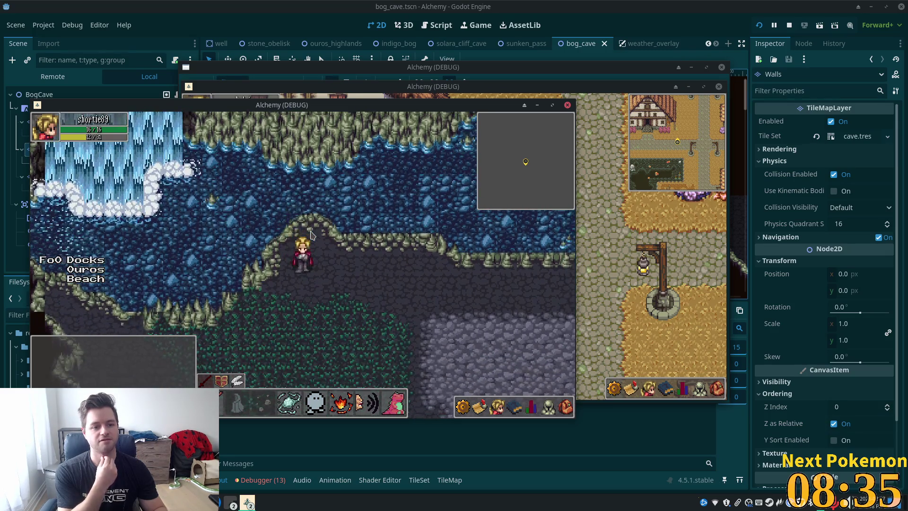
pyautogui.press('Left')
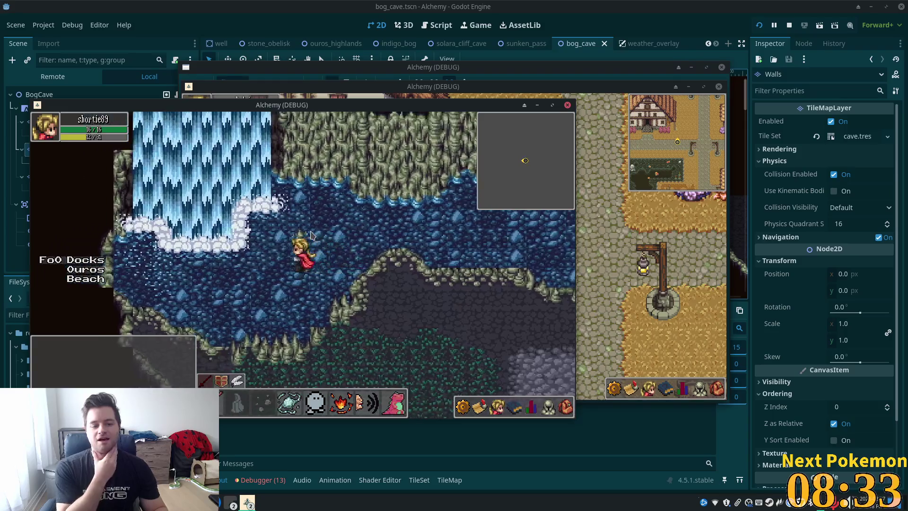
pyautogui.press('Up')
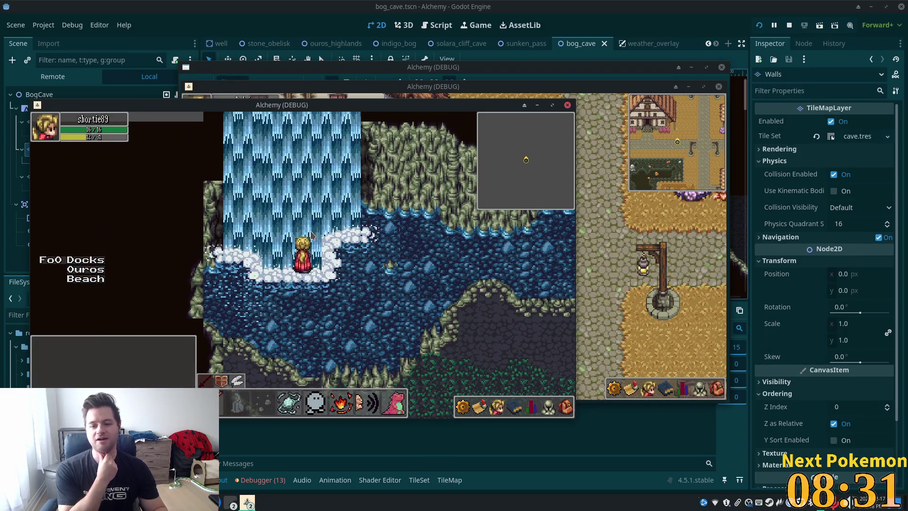
pyautogui.press('Down')
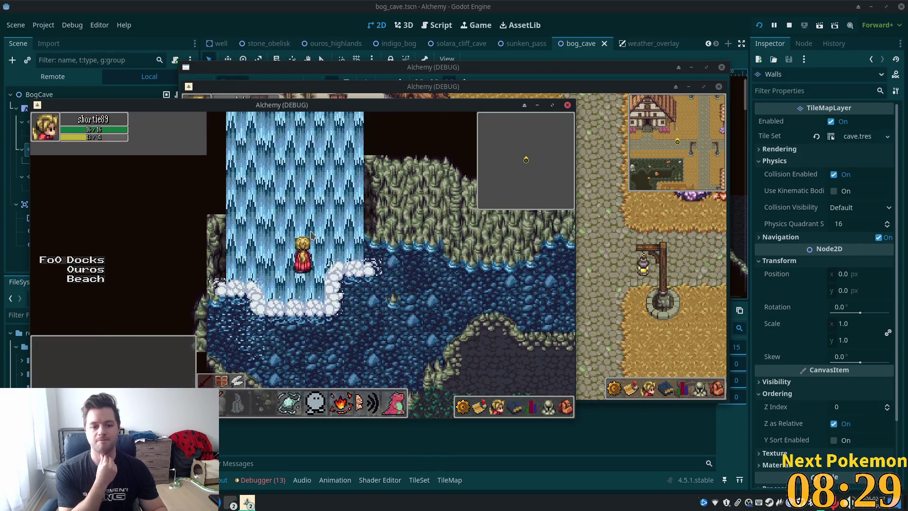
pyautogui.press('Up')
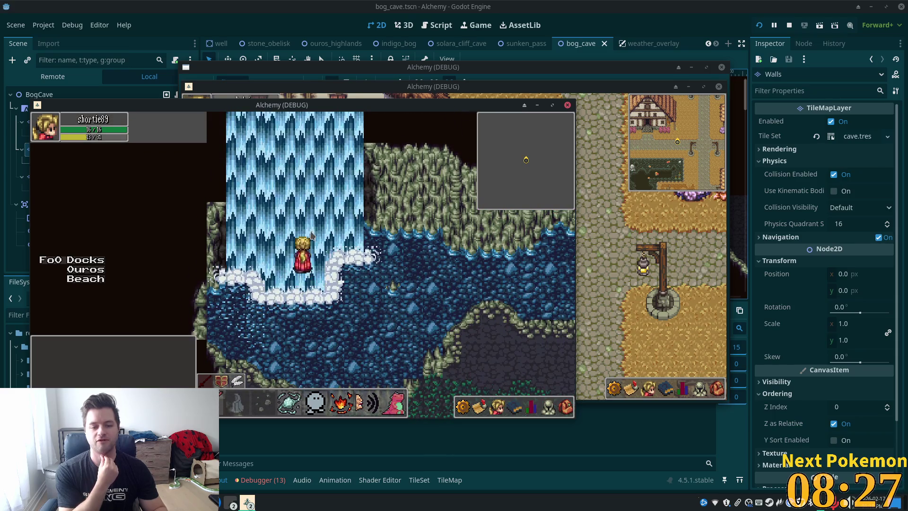